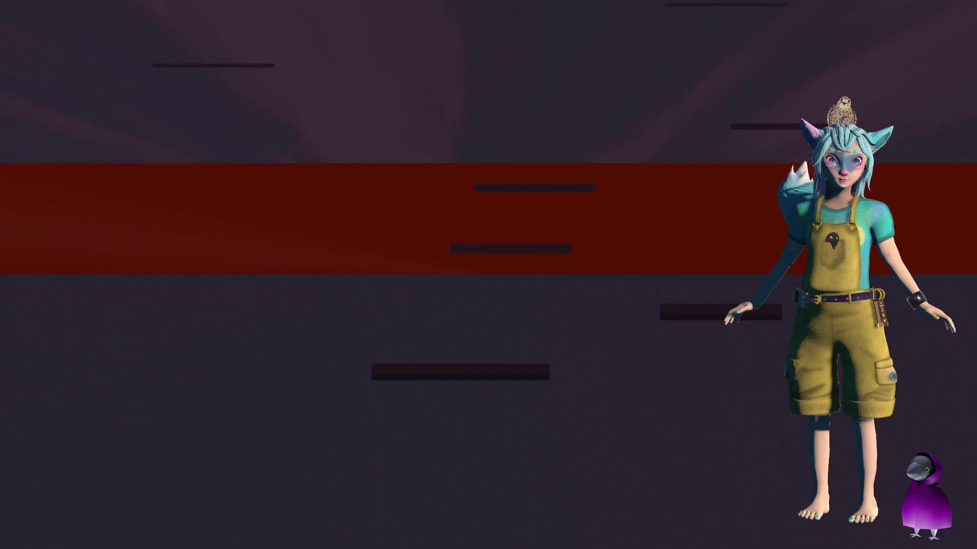
Step: Stop the test run and select the Killzone node in the Scene dock
left_click(885, 92)
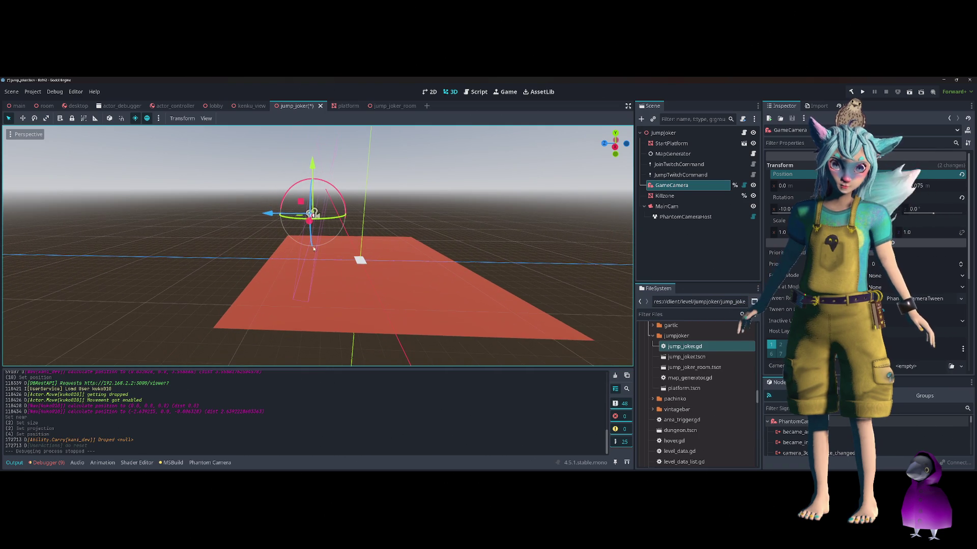
left_click(413, 297)
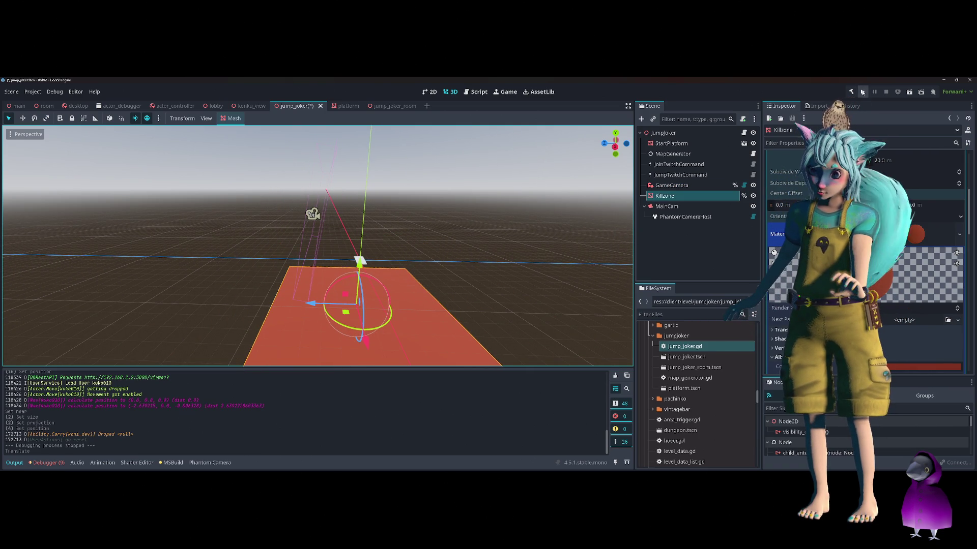
Step: Save and run the scene with F5, check the red KillZone band, then stop with F8
key("F5")
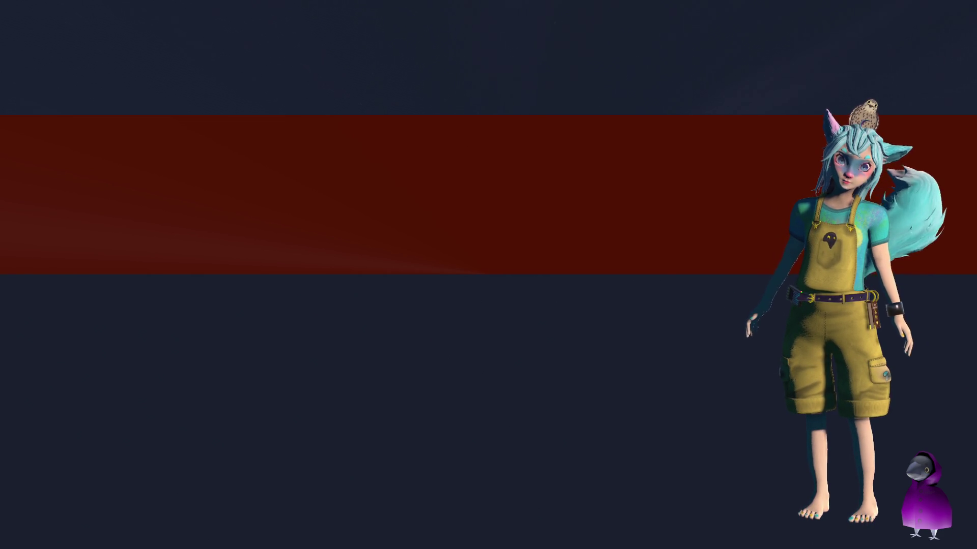
key("F8")
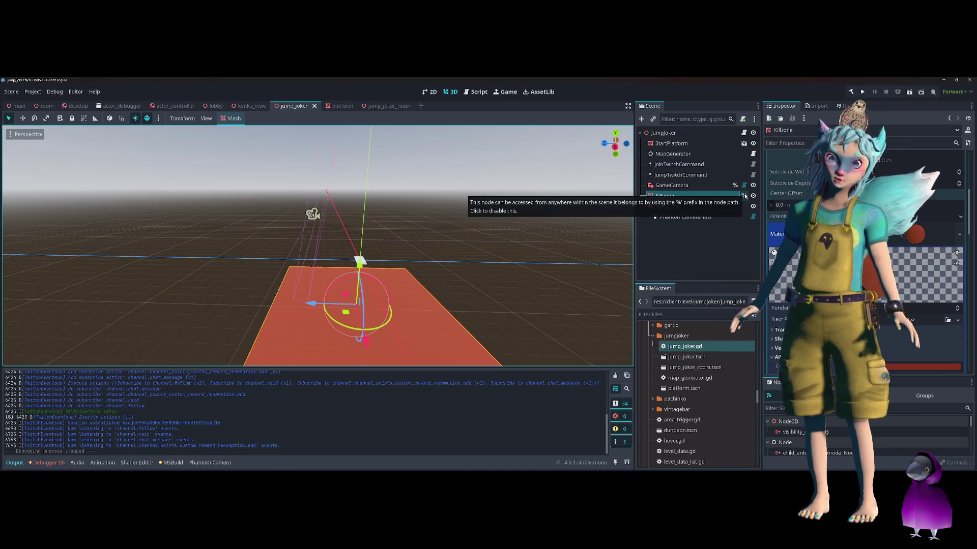
Step: In jump_joker.gd, delete the camera position assignment line from the killzone setter
left_click(743, 133)
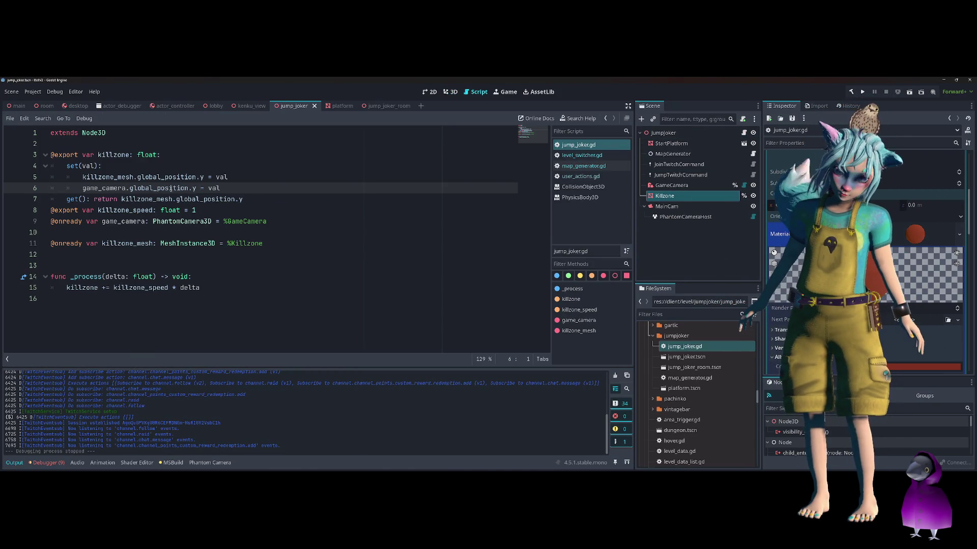
left_click_drag(219, 188, 82, 188)
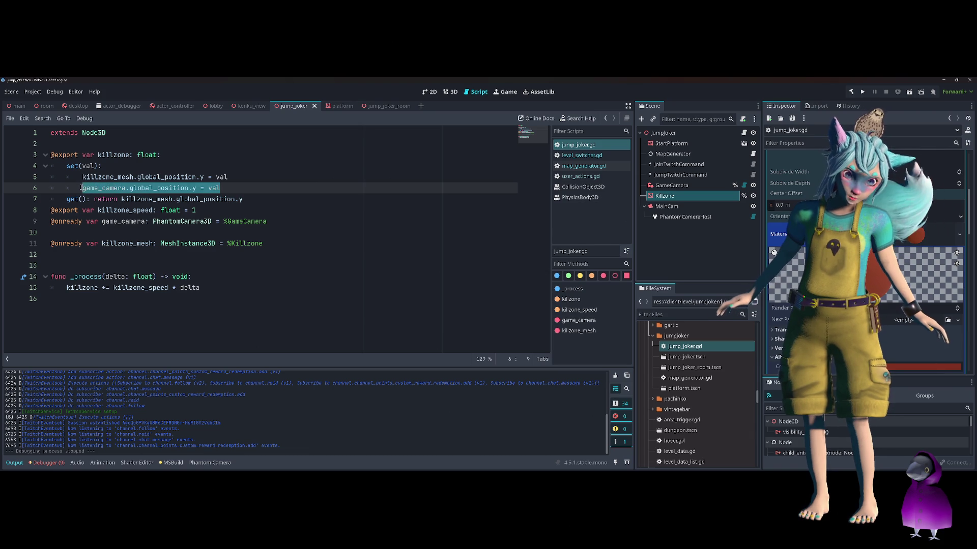
left_click_drag(219, 188, 193, 188)
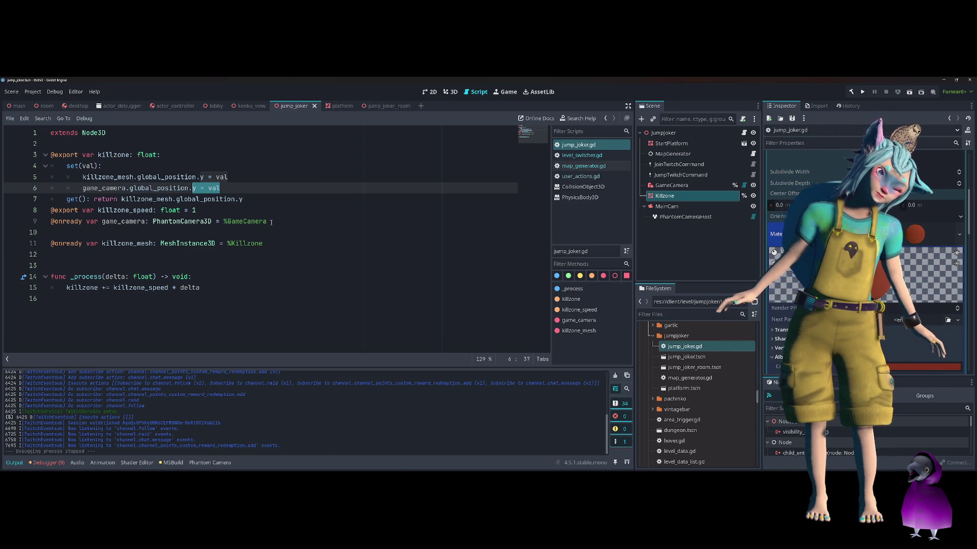
key("Home")
key("ctrl+shift+Right")
key("ctrl+shift+Right")
key("ctrl+shift+Right")
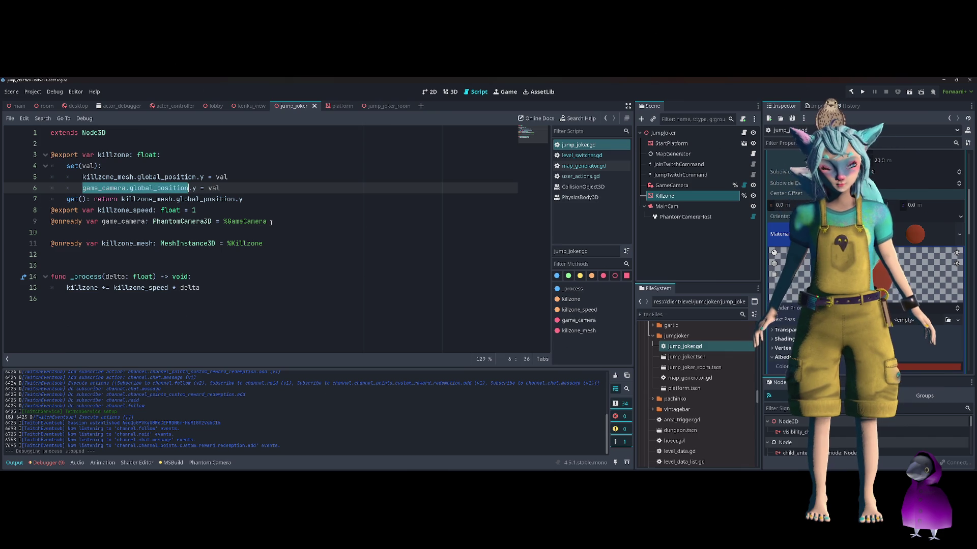
key("BackSpace")
key("BackSpace")
key("BackSpace")
key("BackSpace")
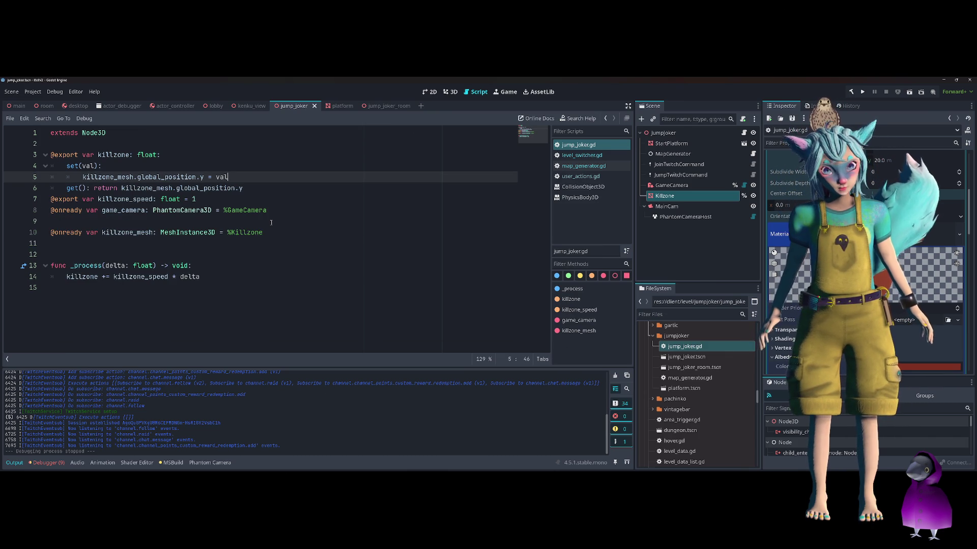
key("Home")
key("shift+Up")
key("BackSpace")
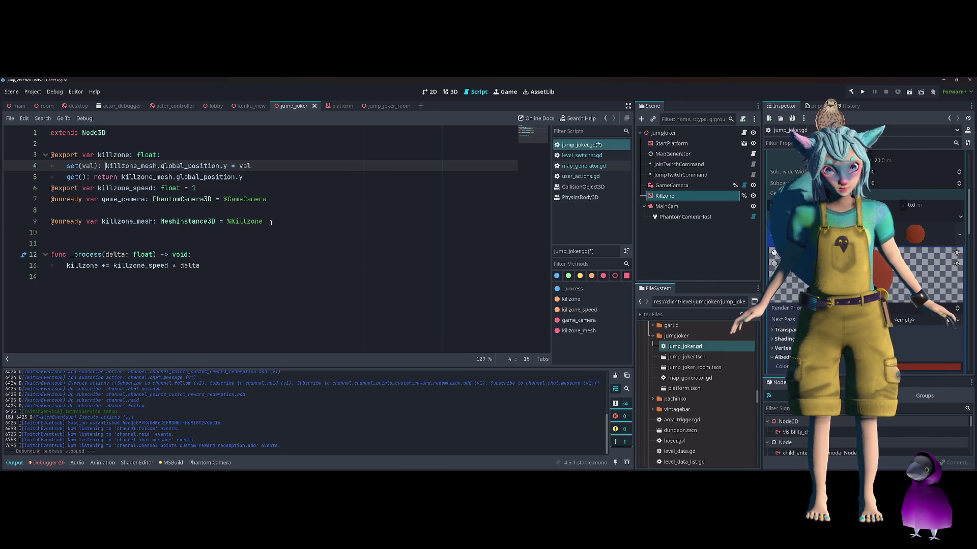
Step: Add an indented 'game_camera.global_position.y' line inside _process
left_click(273, 265)
key("Return")
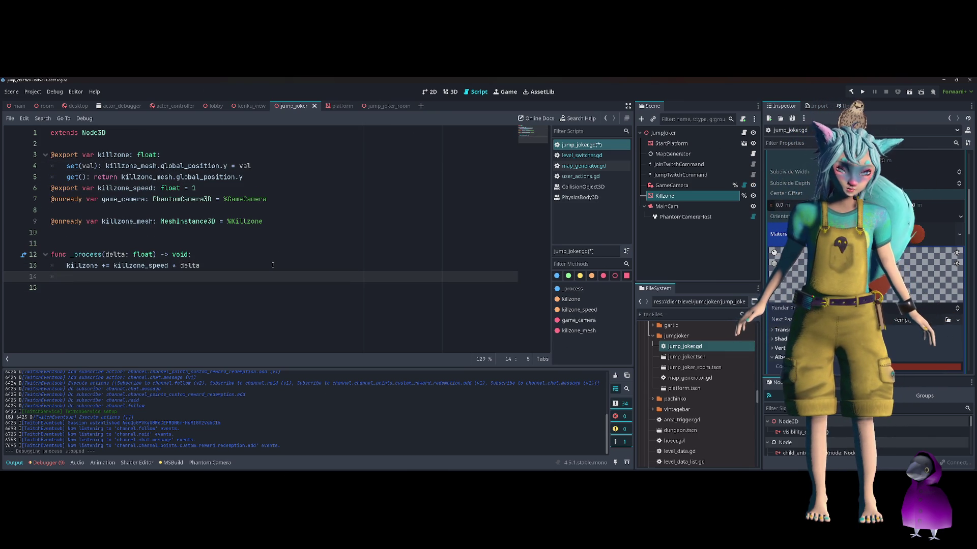
key("ctrl+grave")
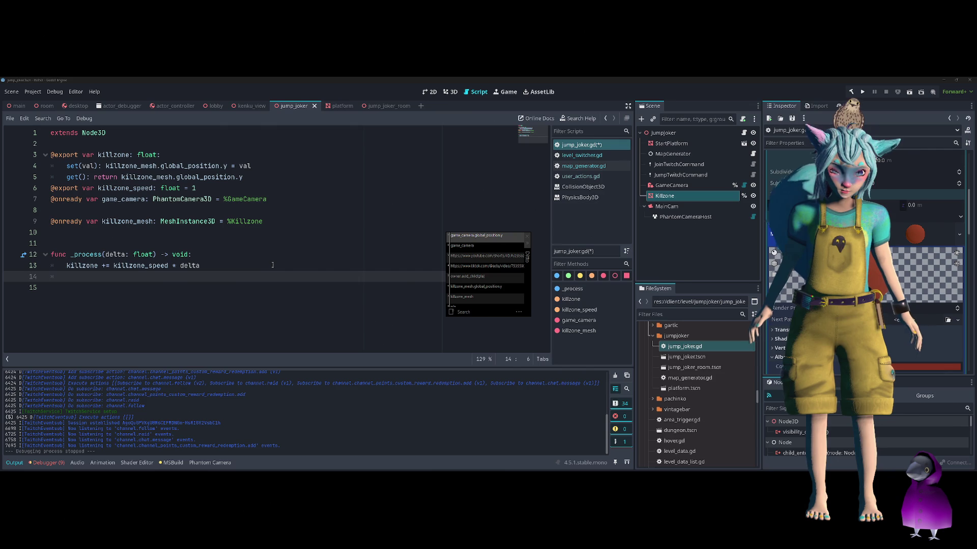
key("Return")
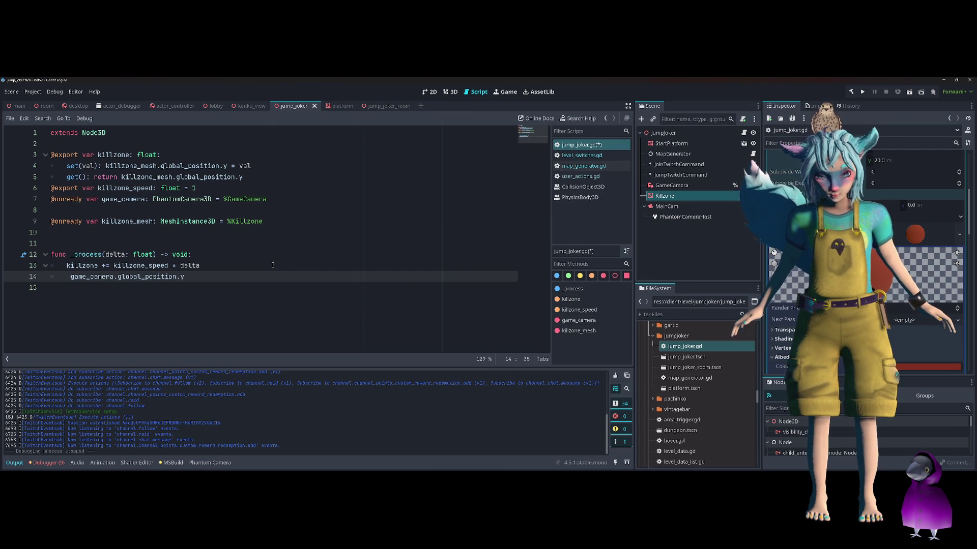
key("shift+Tab")
key("Tab")
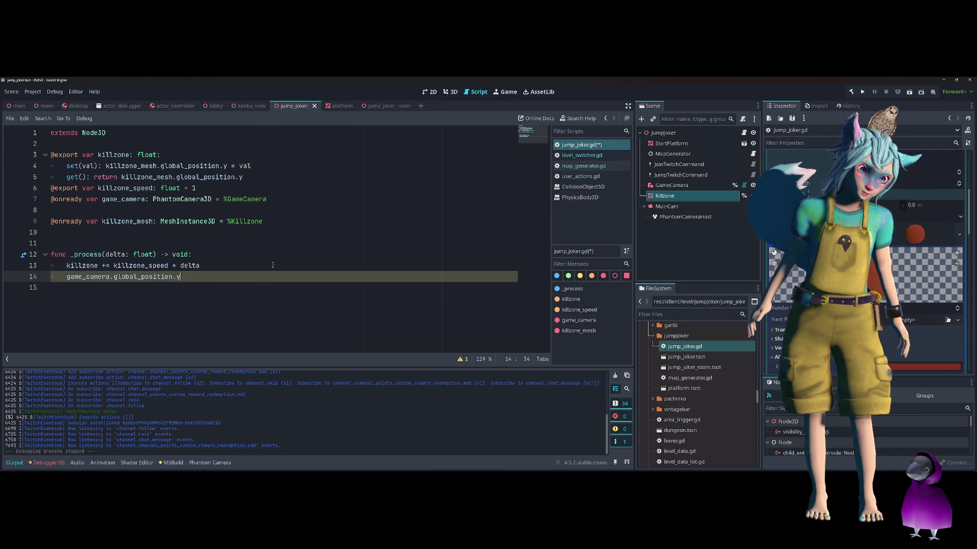
Step: Complete the line with '+= killzone_speed * delta' and run the project
key("Up")
key("ctrl+Left")
key("ctrl+Left")
key("shift+End")
key("ctrl+c")
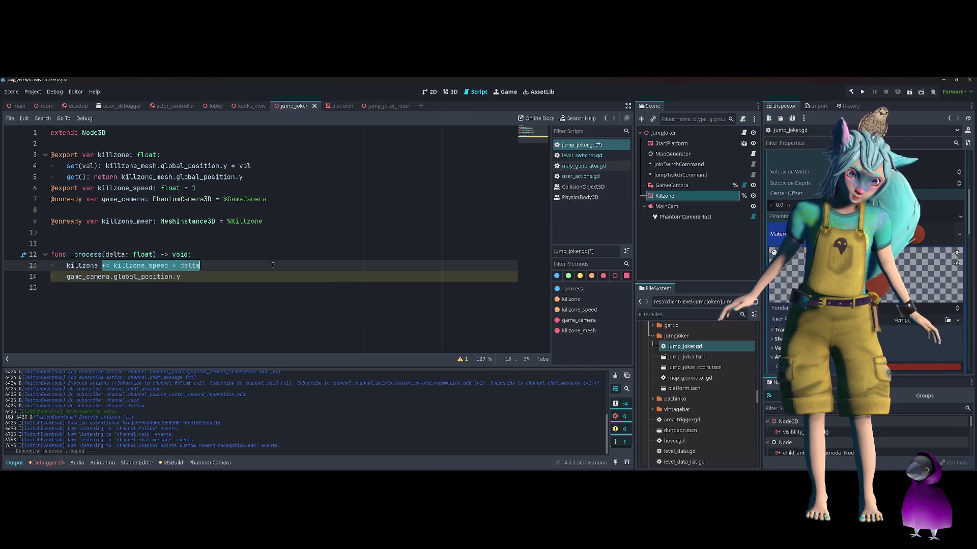
key("Down")
type("+=")
key("ctrl+v")
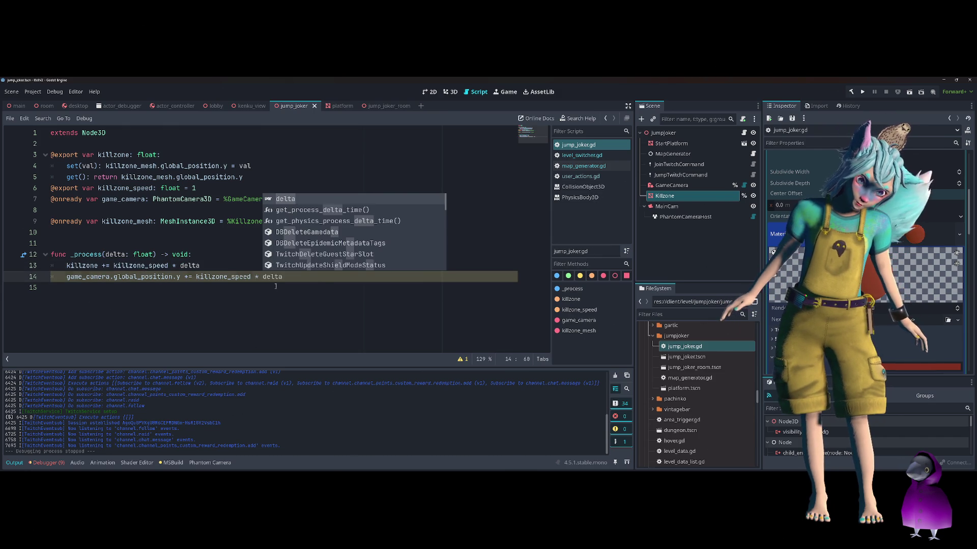
key("Escape")
key("Down")
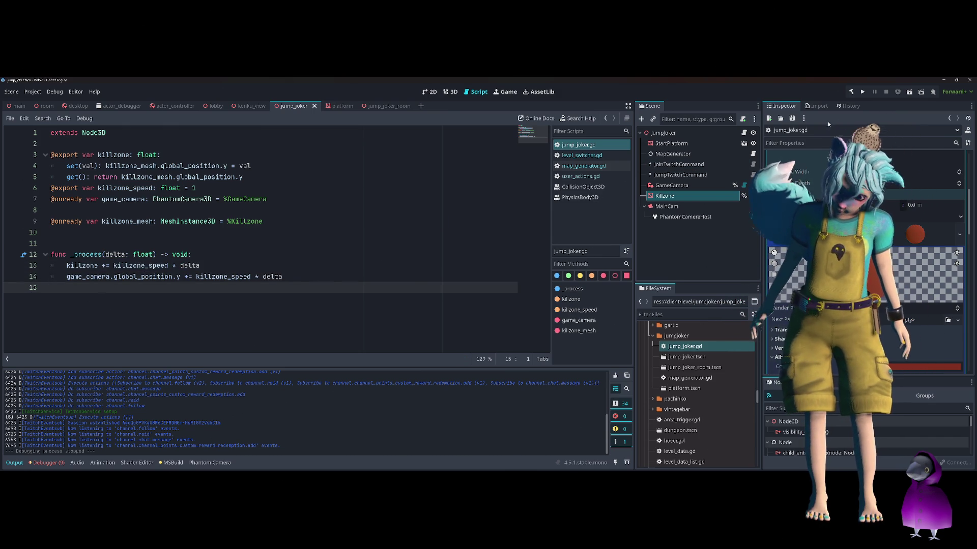
left_click(862, 93)
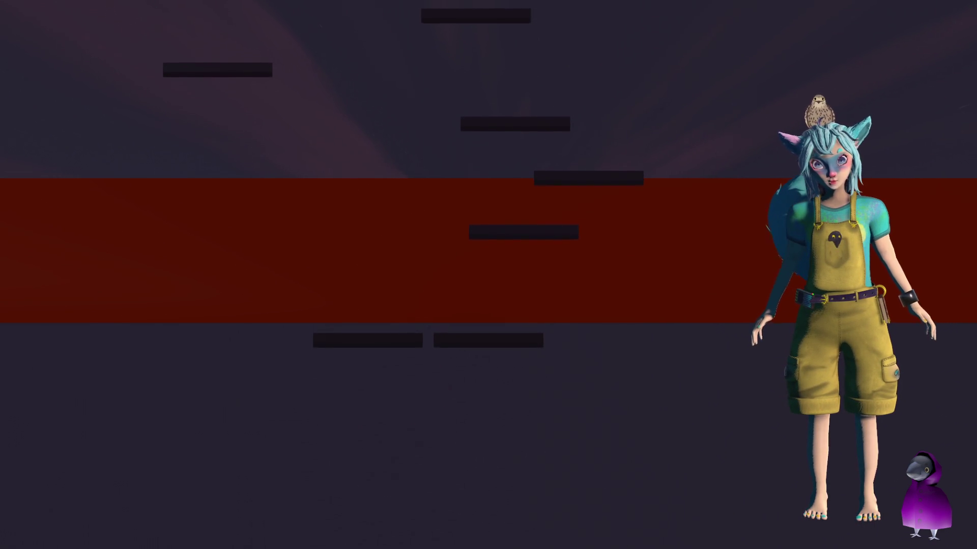
Step: Watch the killzone and camera rise past nearly all platforms, then stop the game
left_click(861, 95)
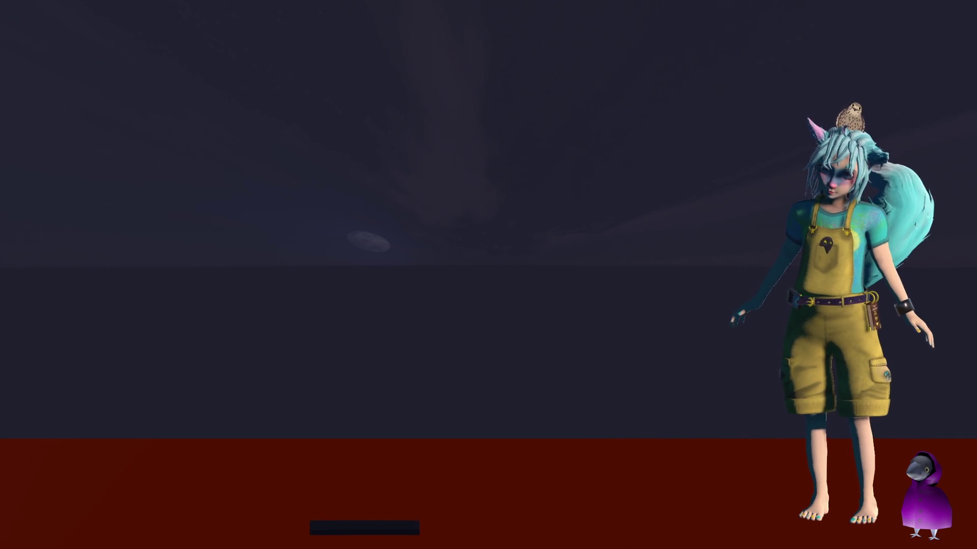
Step: Stop the current test run and return to the jump_joker scene
left_click(862, 92)
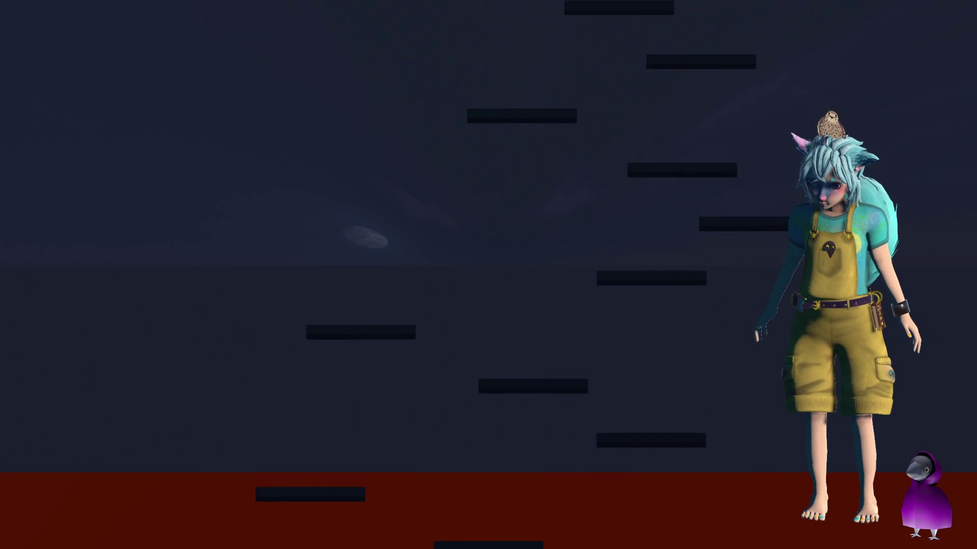
Step: Stop and relaunch the game several times to confirm platforms spawn randomly
left_click(863, 93)
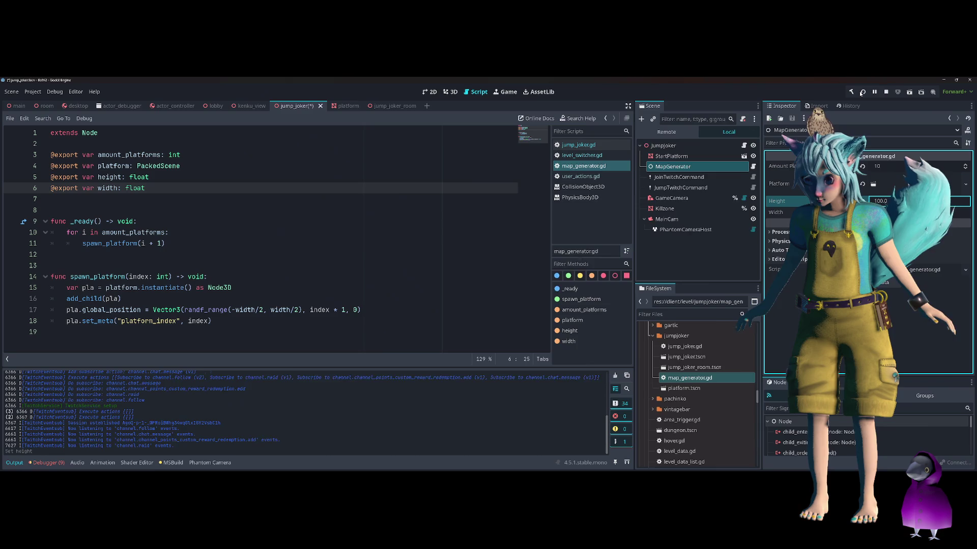
left_click(860, 93)
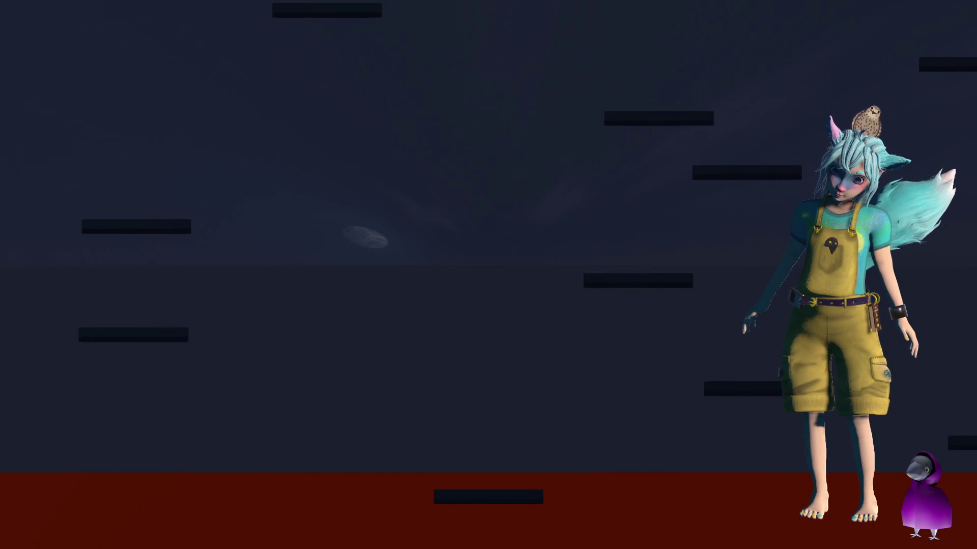
key("F8")
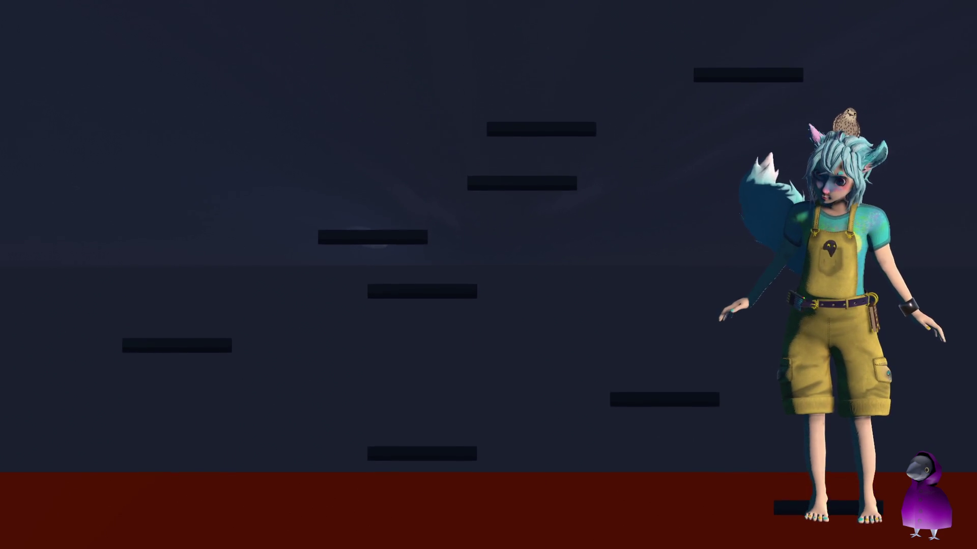
key("F5")
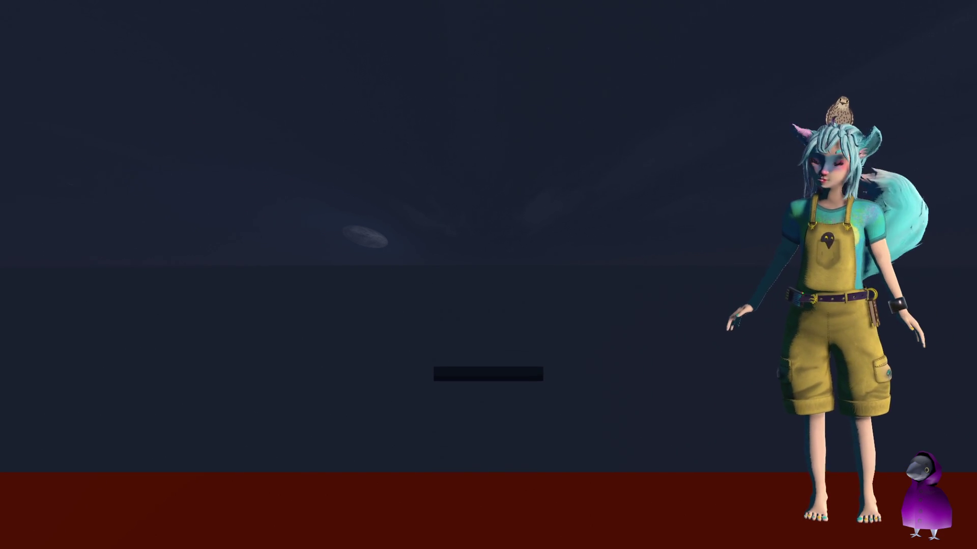
Step: Rerun the game once more, stop it, and reopen jump_joker.gd
key("F5")
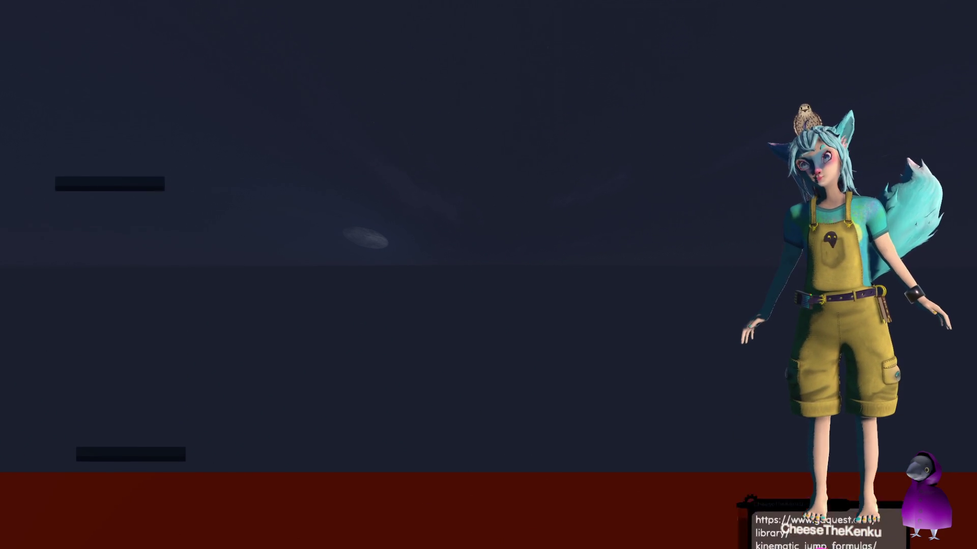
key("F5")
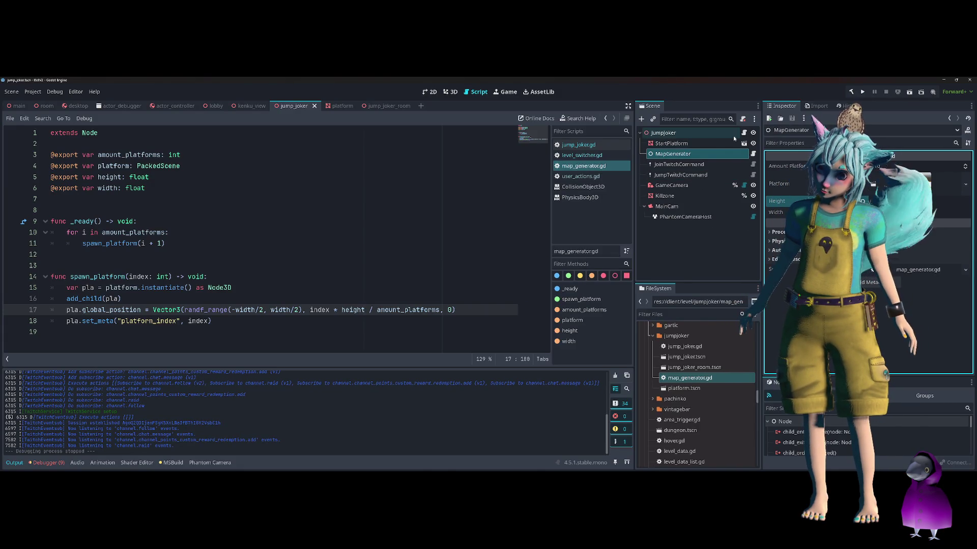
left_click(743, 133)
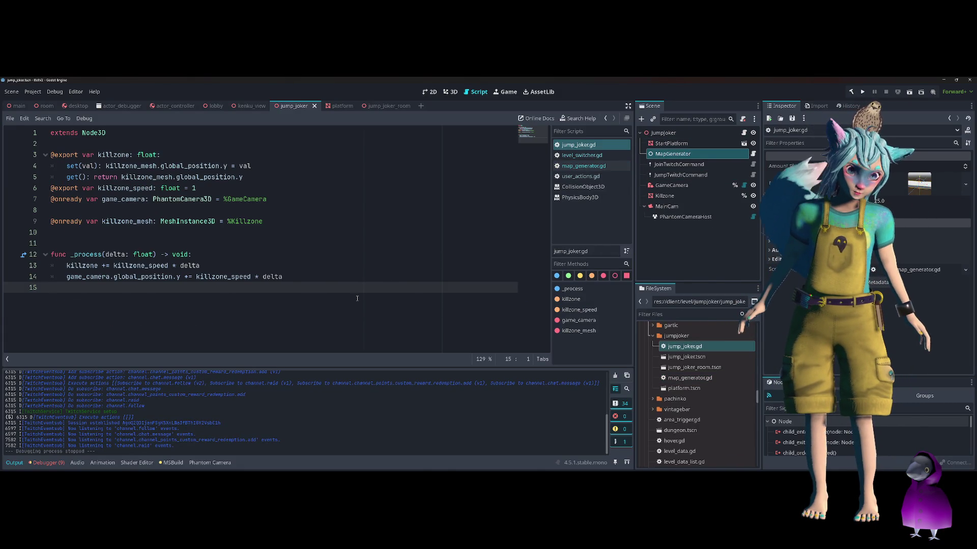
Step: Add an empty 'func _ready() -> void:' above _process
key("Return")
key("Return")
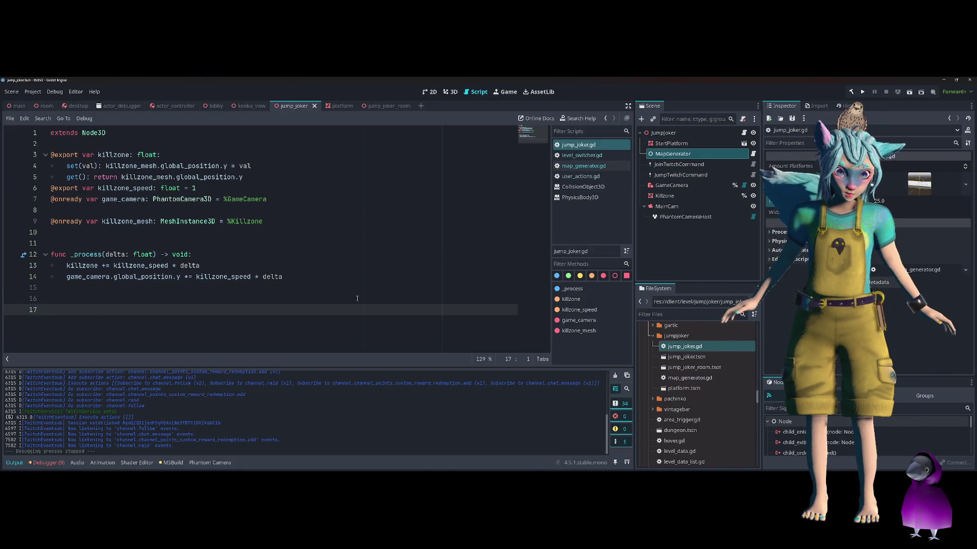
key("Up")
key("Up")
key("Up")
key("Down")
key("Return")
key("Return")
key("Up")
type("func _ready() -> void:")
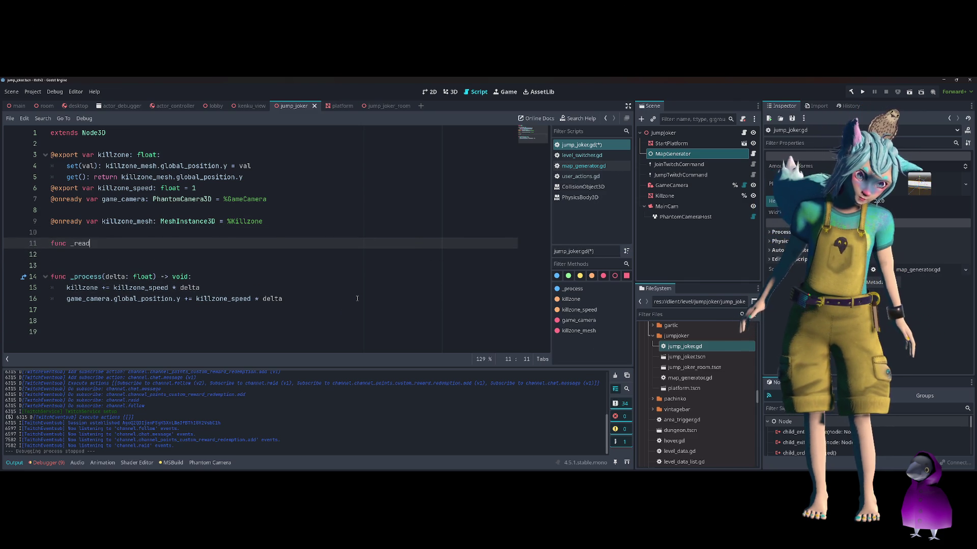
key("Return")
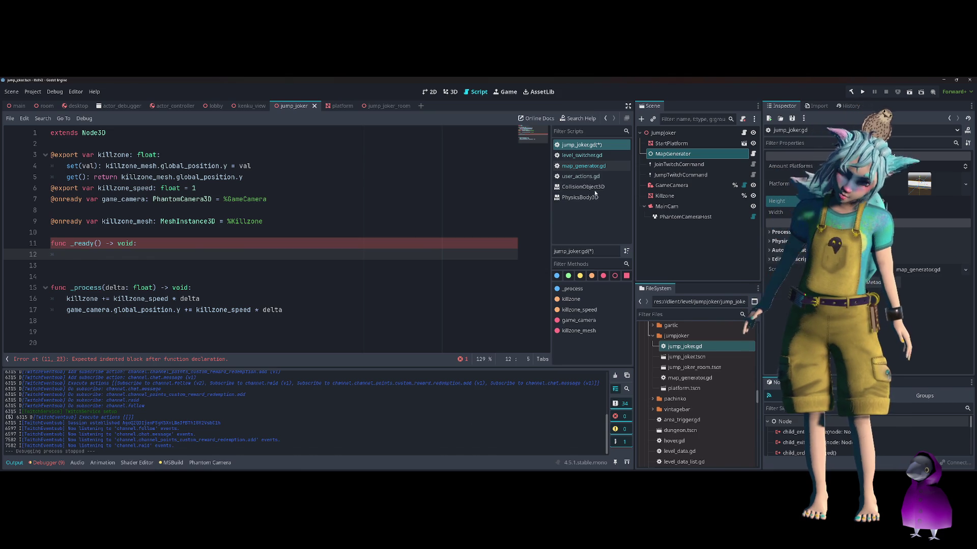
Step: Give JoinTwitchCommand and JumpTwitchCommand unique names and drag both references into the script
left_click(679, 164)
left_click(681, 175, "shift")
right_click(699, 174)
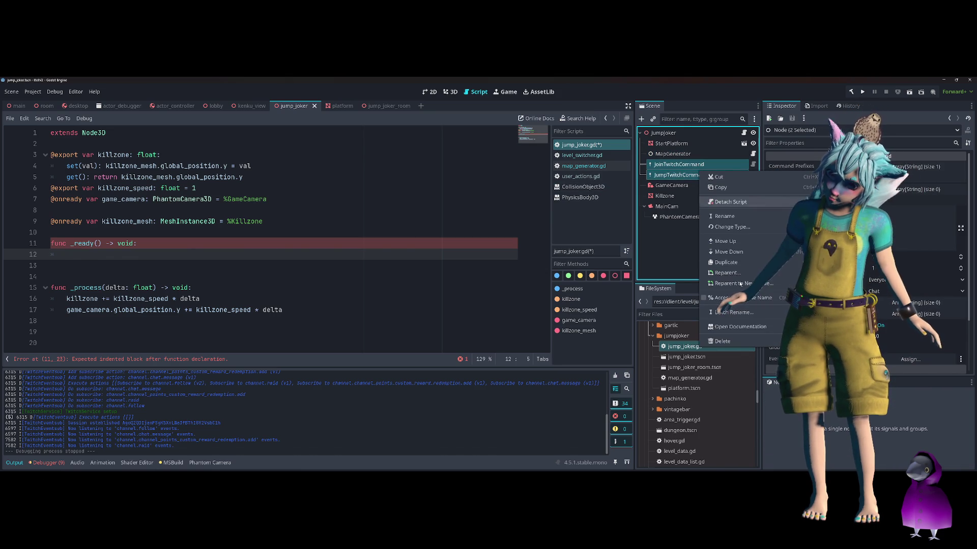
left_click(732, 298)
mouse_move(679, 175)
left_mouse_down()
mouse_move(102, 213)
mouse_move(108, 230)
left_mouse_up()
Step: In _ready, connect join_twitch_command.command_received to the _on_join handler
left_click(190, 234)
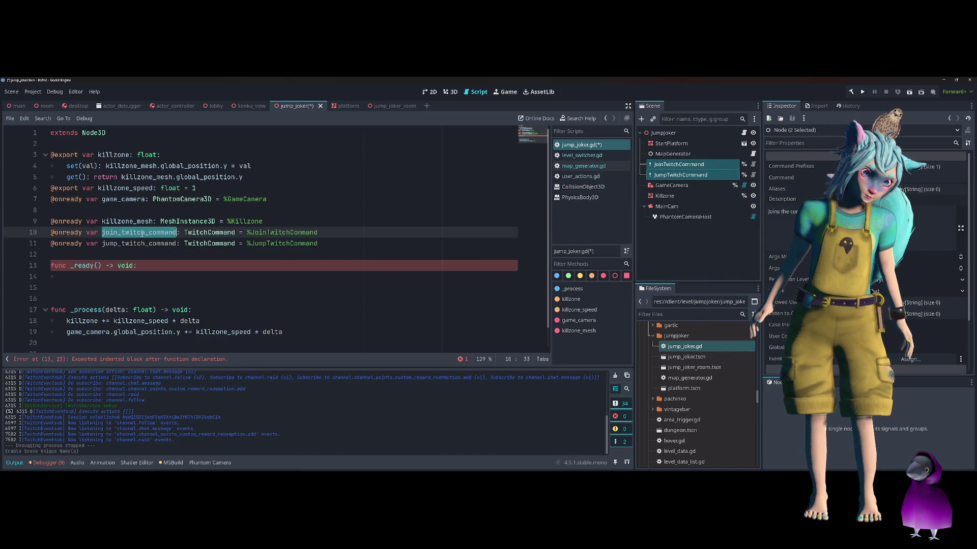
left_click(141, 268)
left_click(178, 275)
type("join_twitch_command.")
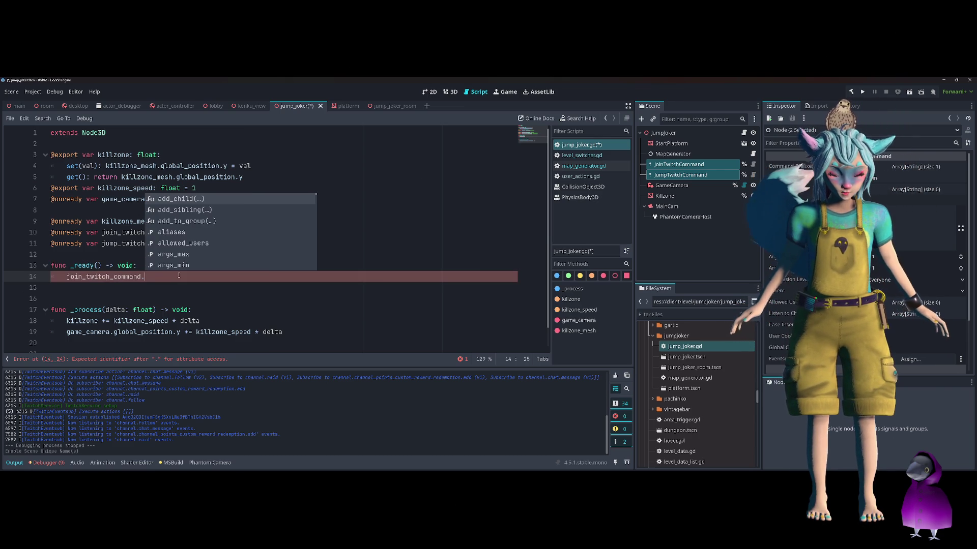
key("Down")
key("Down")
key("Down")
key("Down")
key("Down")
key("Down")
key("Up")
key("Up")
key("Up")
key("Down")
key("Down")
key("Down")
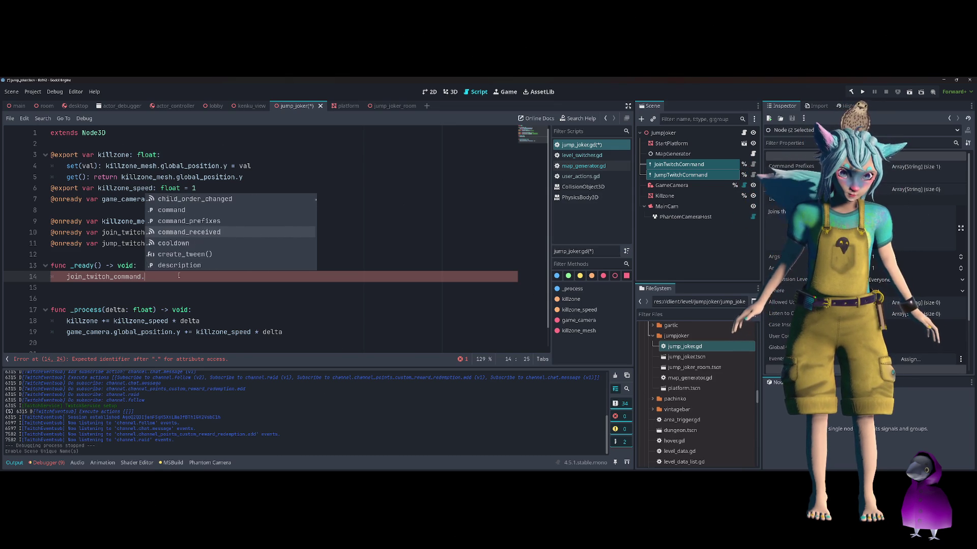
key("Return")
type(".con")
key("Return")
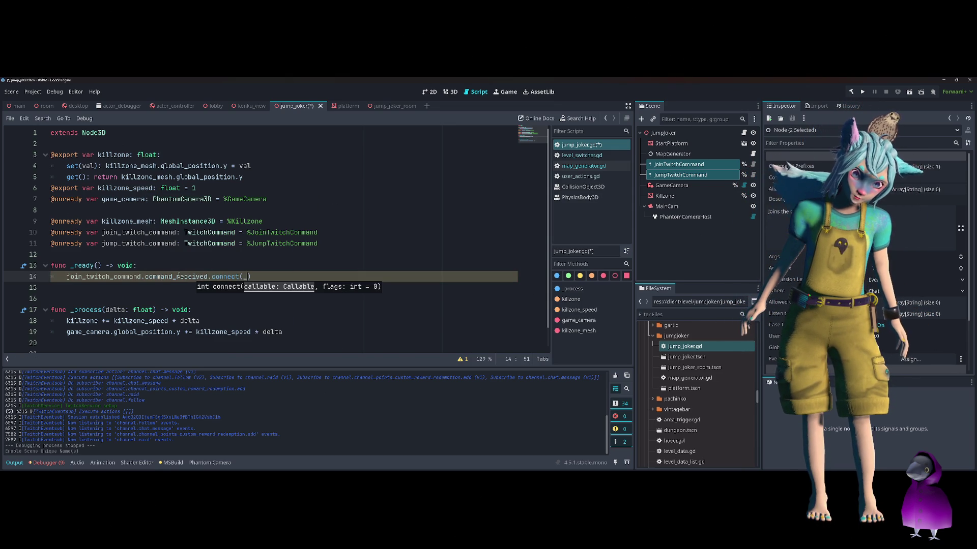
type("Join")
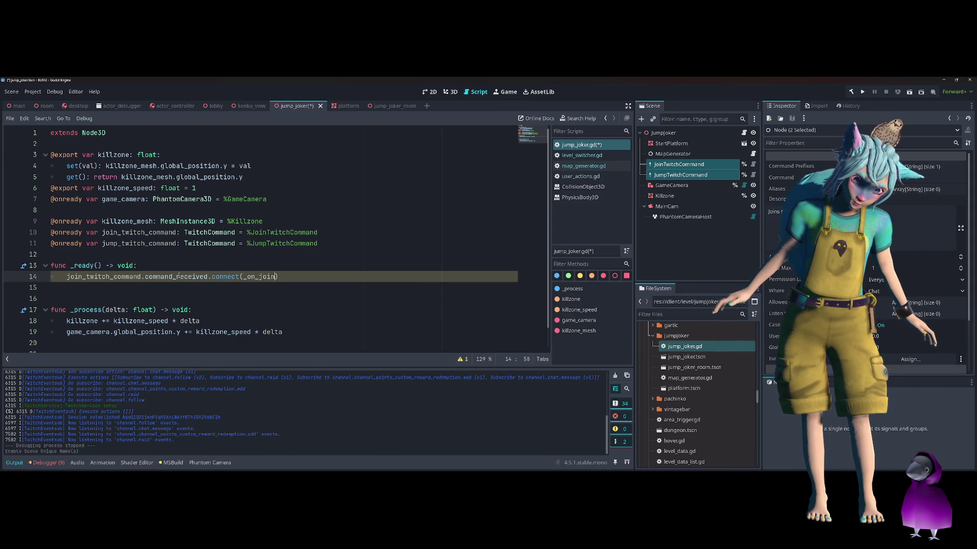
Step: Start declaring _on_join and copy the command_received signal's parameter list
key("Down")
key("Return")
key("Return")
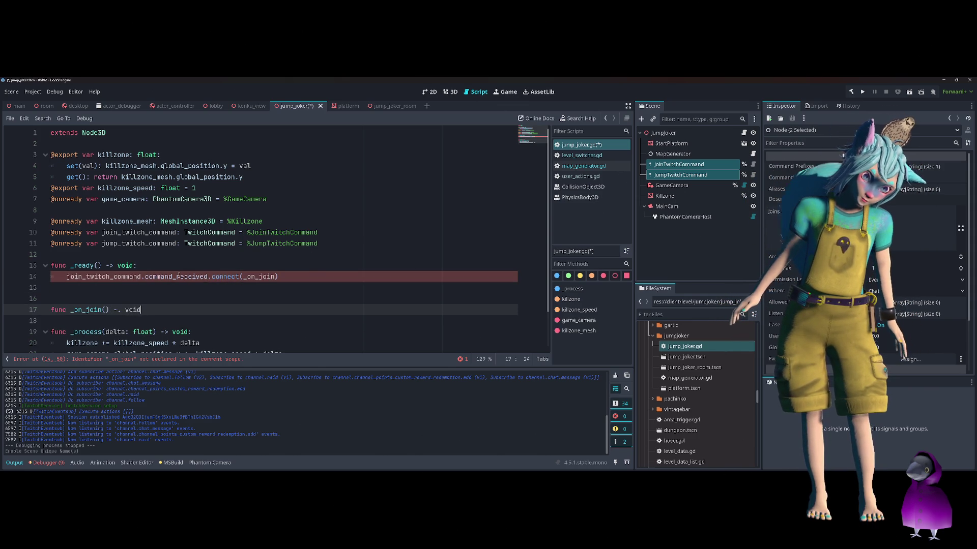
key("Left")
key("Left")
key("Left")
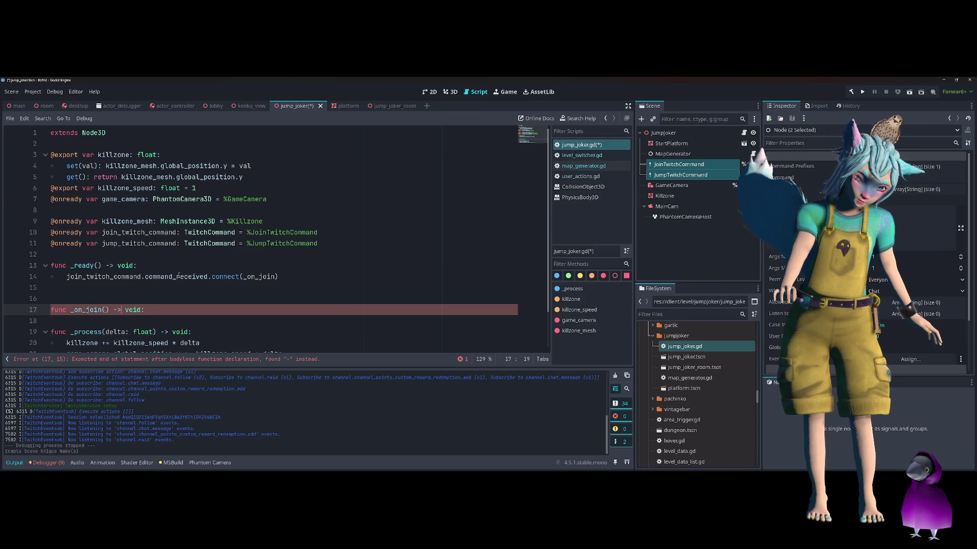
left_click(170, 276, "ctrl")
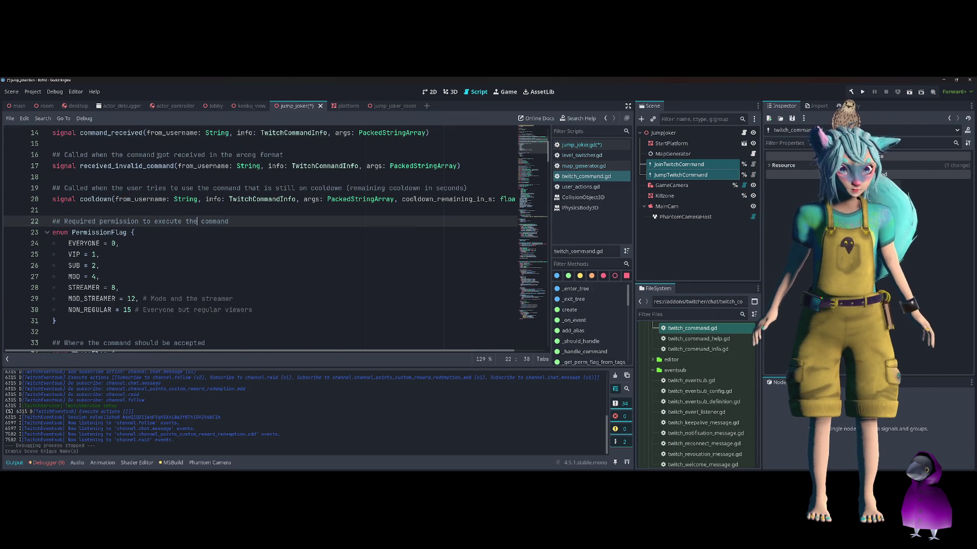
left_click_drag(146, 133, 432, 133)
key("ctrl+c")
key("alt+Left")
key("alt+Left")
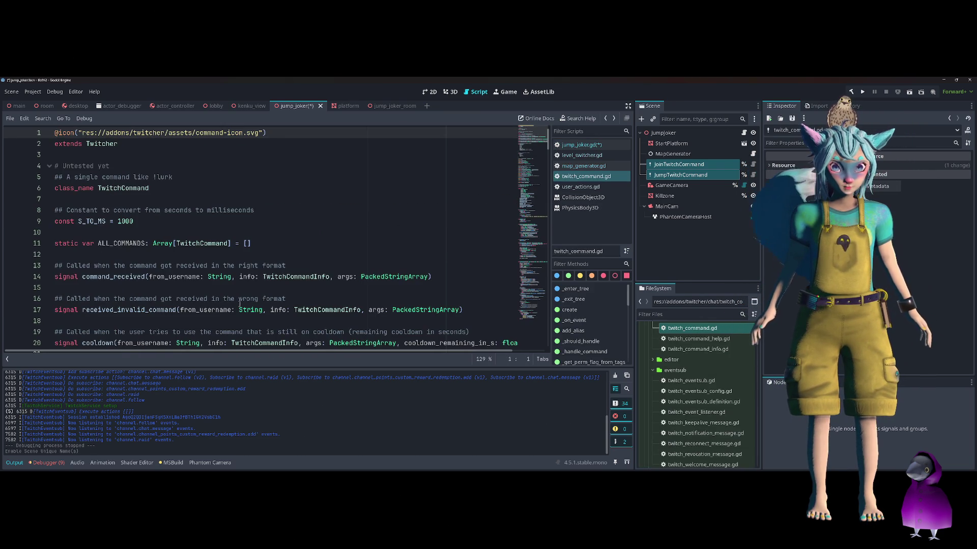
left_click(155, 311)
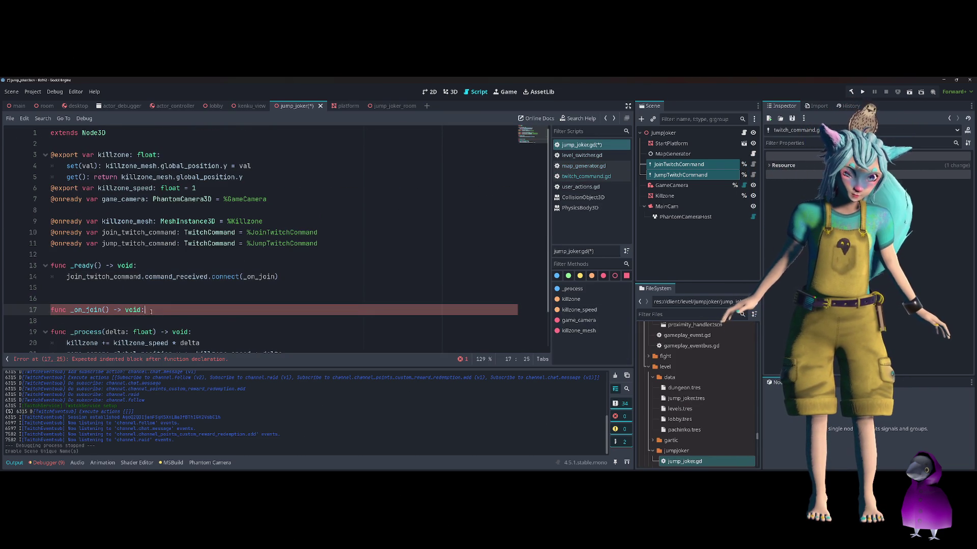
Step: Paste the signal parameters into _on_join and give it a pass body
key("ctrl+v")
left_click(155, 293)
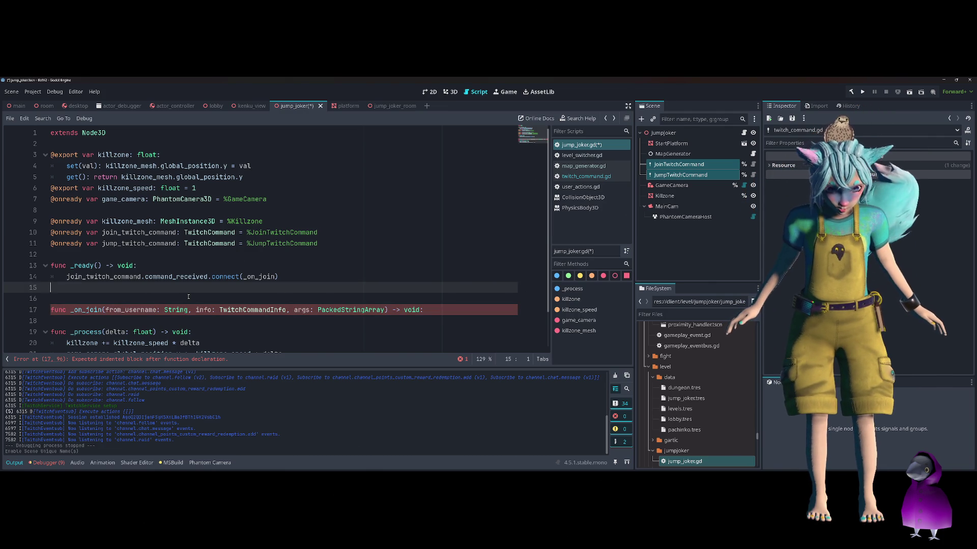
key("Down")
key("Down")
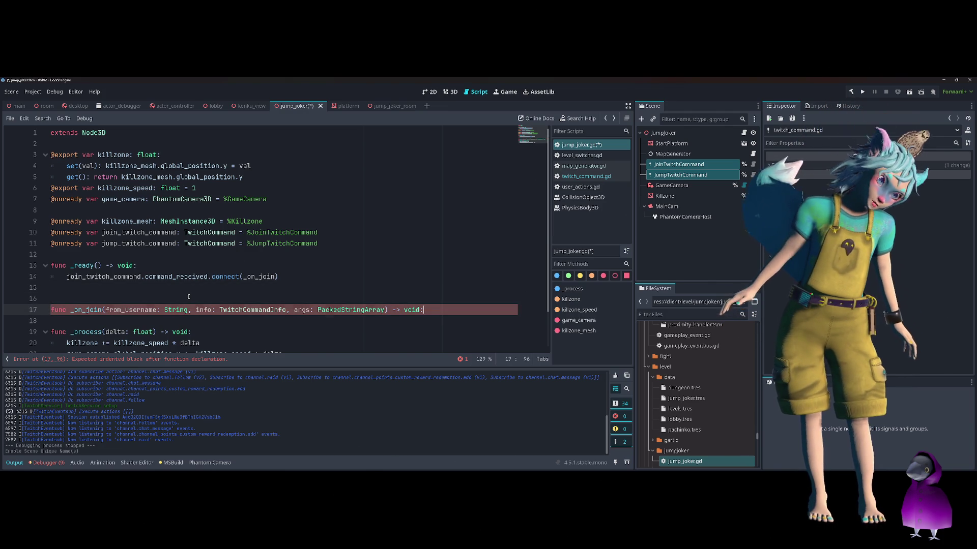
key("End")
key("Return")
type("pass")
key("shift+Up")
key("shift+Up")
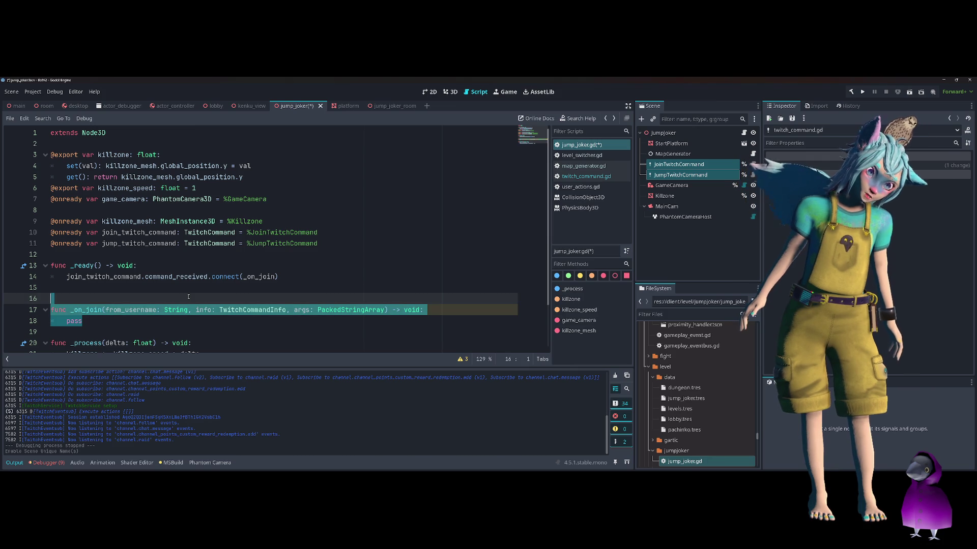
key("Up")
key("Up")
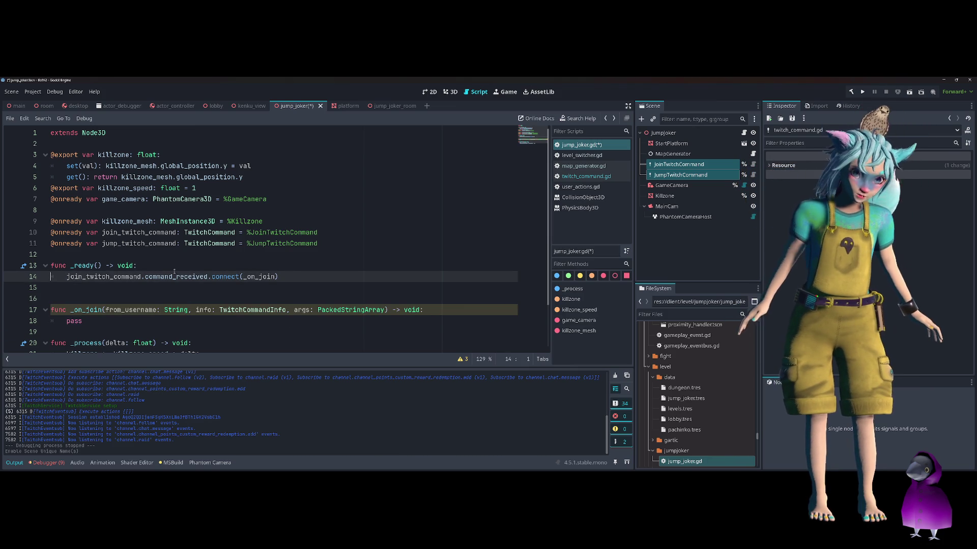
Step: Add a _ready line connecting jump_twitch_command.command_received to _on_jump
left_click(167, 245)
left_click(241, 277)
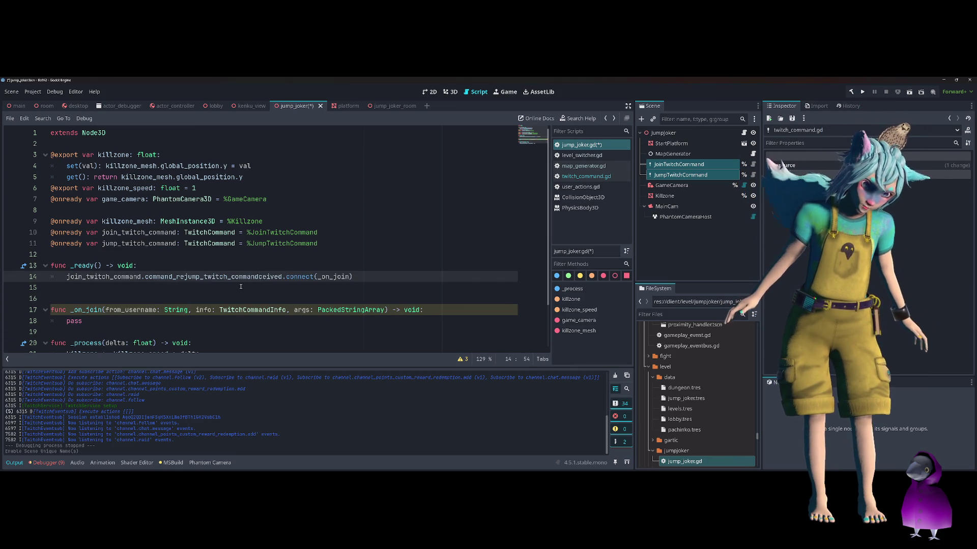
key("End")
key("Return")
type("com")
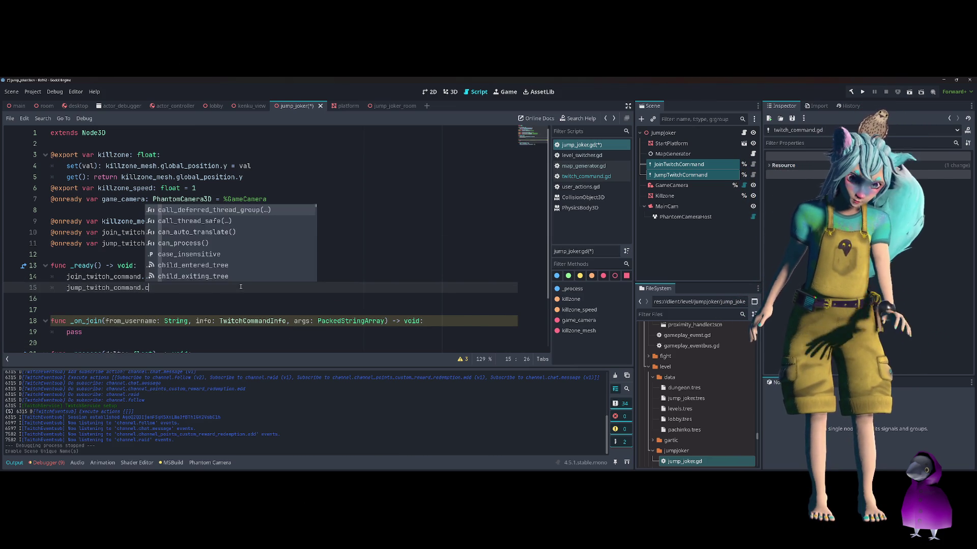
key("Down")
key("Down")
key("Return")
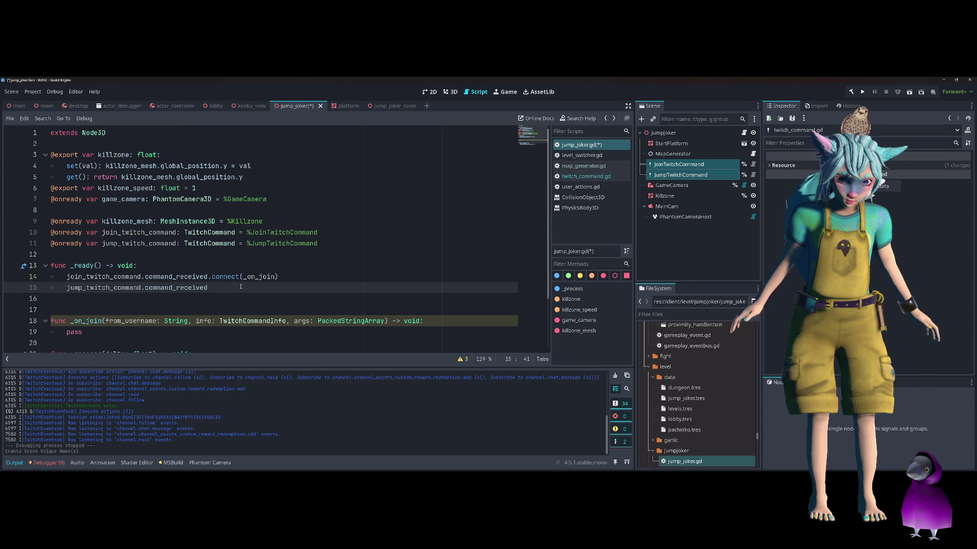
type("con")
key("Return")
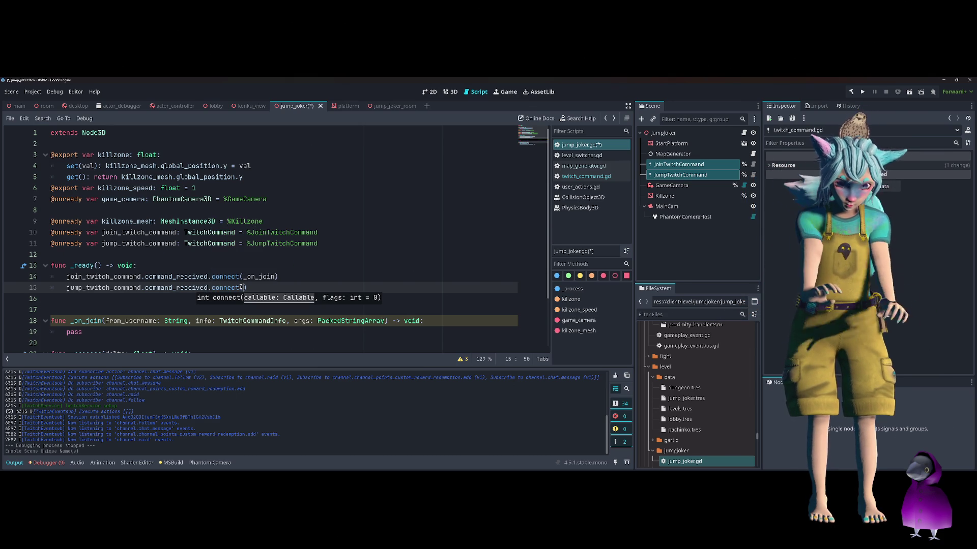
type("_jump")
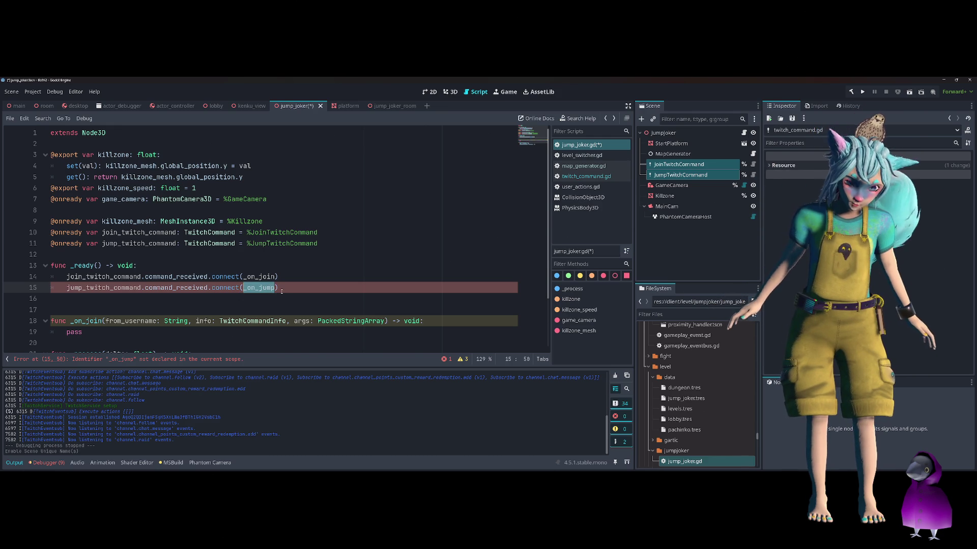
Step: Add func _on_jump() with _on_join's parameter list and a pass body
key("Down")
key("Down")
key("Down")
key("Return")
type("func _on_jump()")
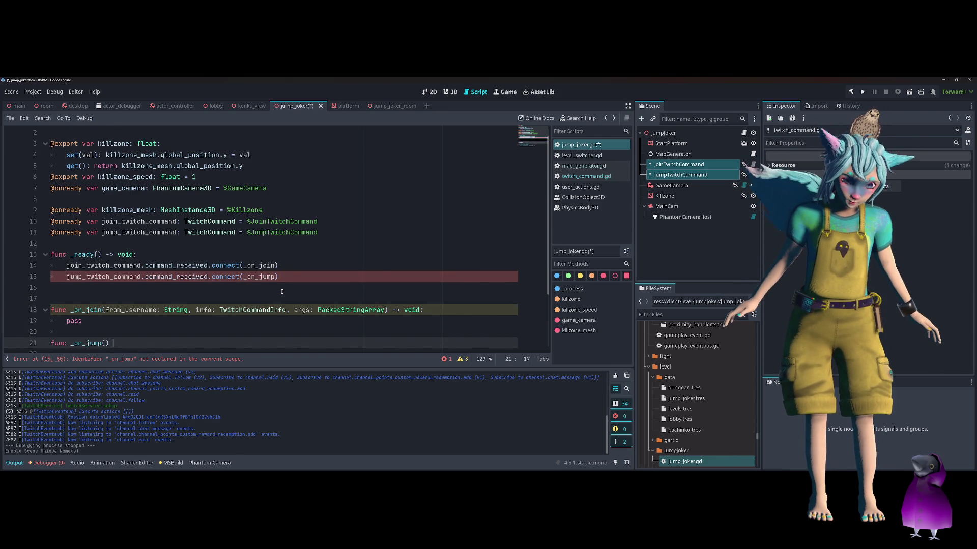
key("Up")
key("Up")
key("Up")
key("shift+End")
key("ctrl+c")
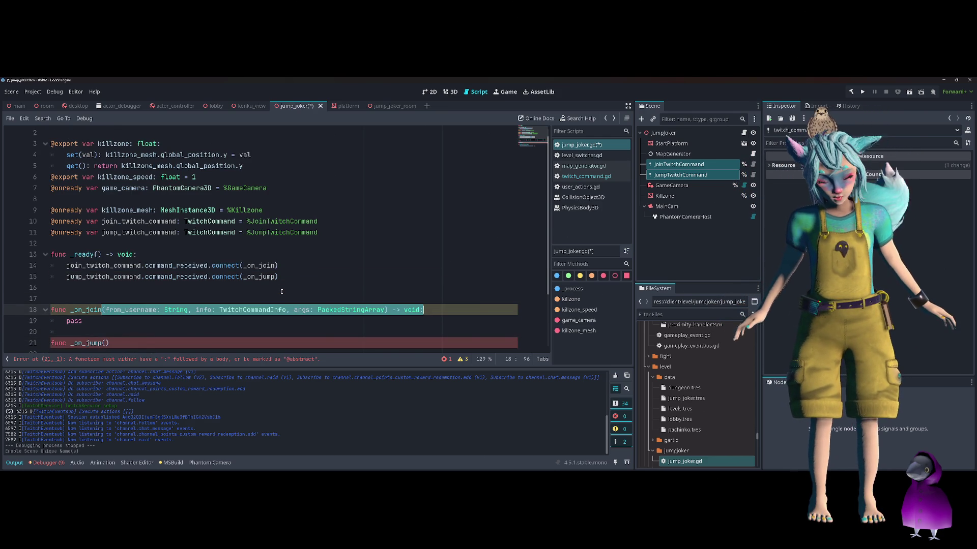
key("Down")
key("Down")
key("Tab")
key("Down")
key("BackSpace")
key("BackSpace")
key("ctrl+v")
key("Return")
type("pass")
Step: Insert an empty line above pass in _on_join
key("Up")
key("Up")
key("Up")
key("ctrl+shift+Return")
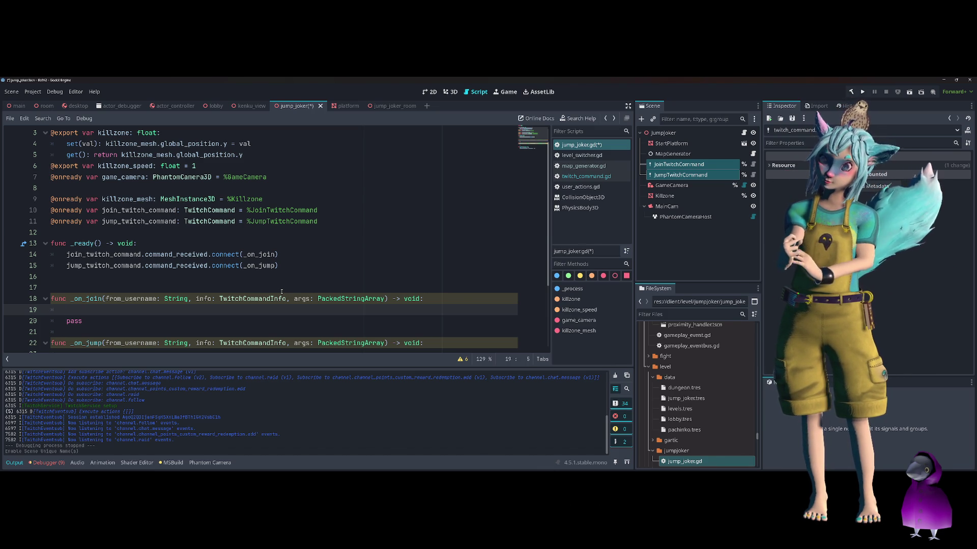
scroll(281, 292, "down", 2)
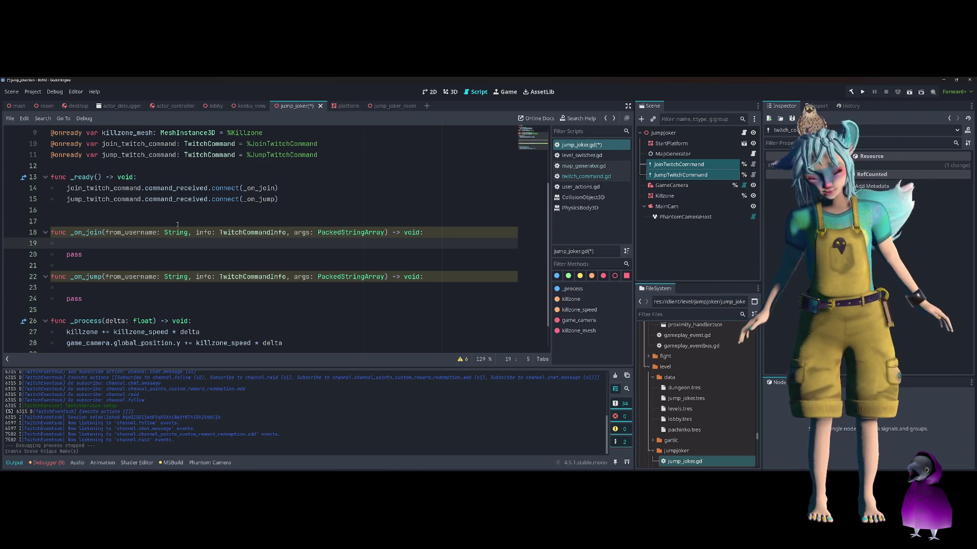
Step: Check the _on_join(from_username) and _on_jump stub handlers, then save jump_joker.gd
left_click(178, 222)
scroll(139, 258, "up", 1)
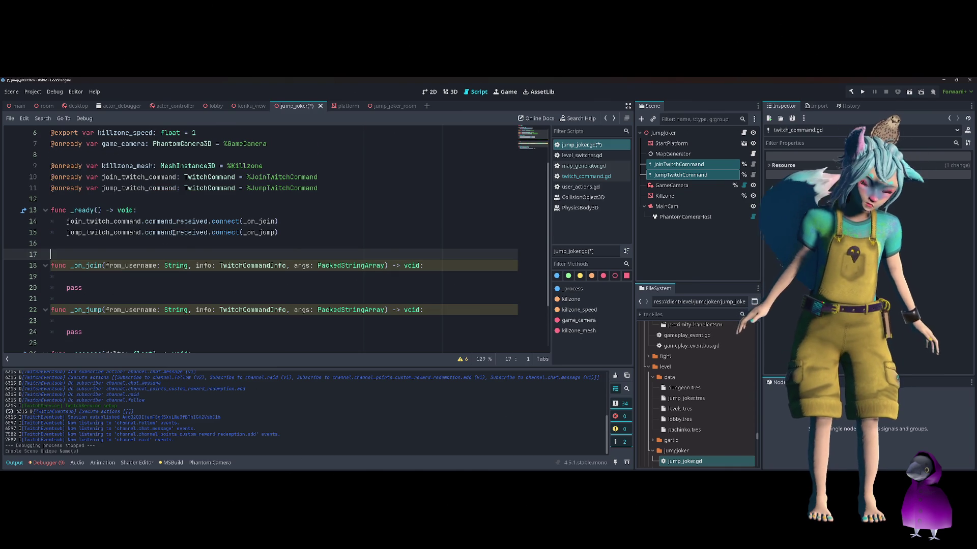
double_click(138, 265)
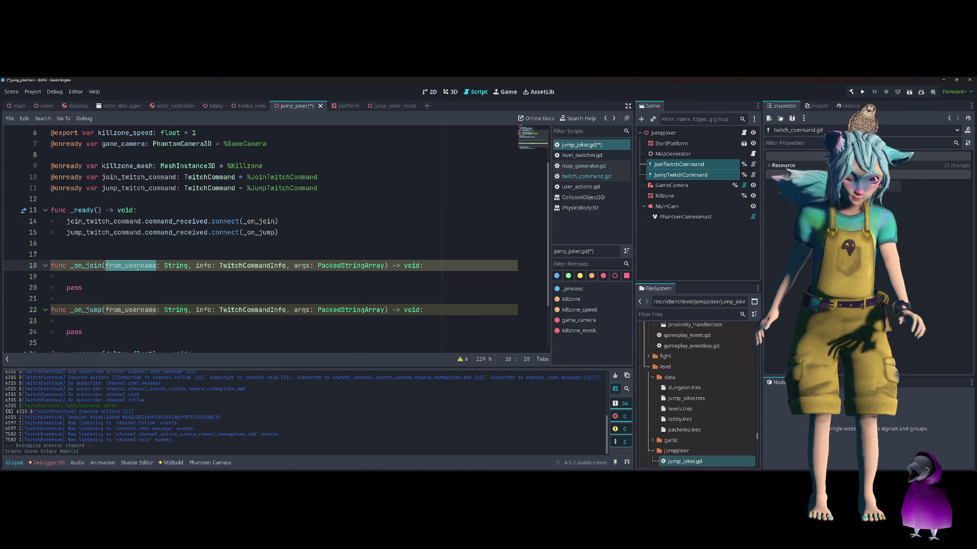
left_click(148, 276)
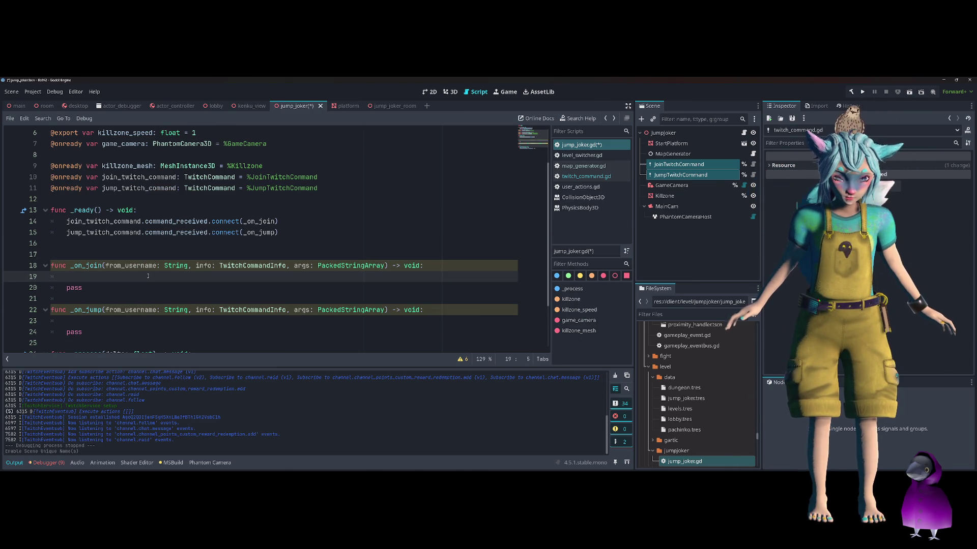
scroll(148, 276, "up", 1)
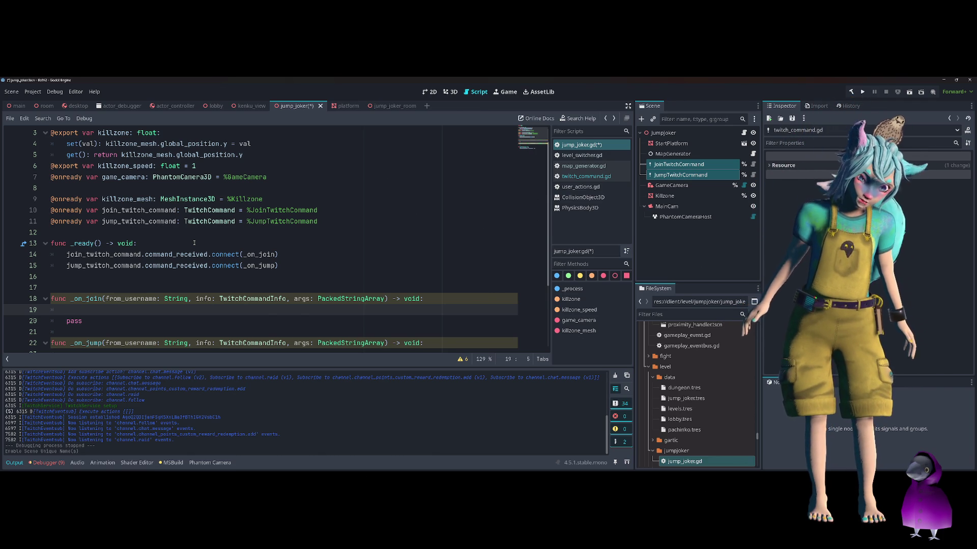
scroll(193, 243, "down", 3)
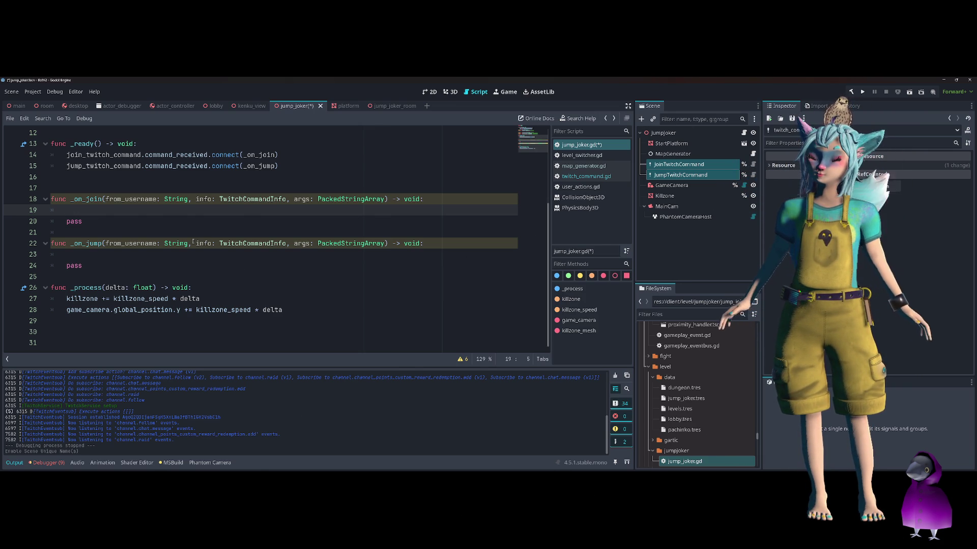
key("ctrl+s")
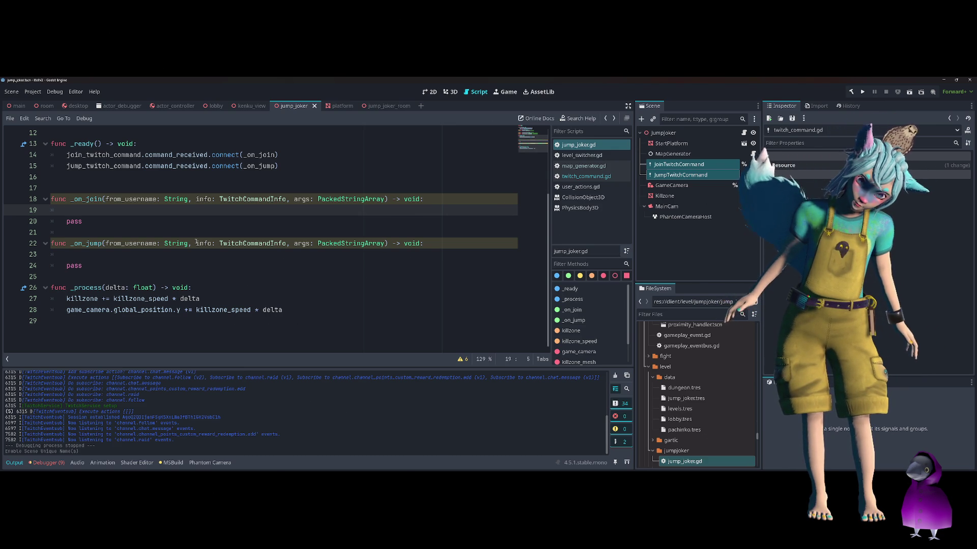
right_click(682, 134)
left_click(702, 157)
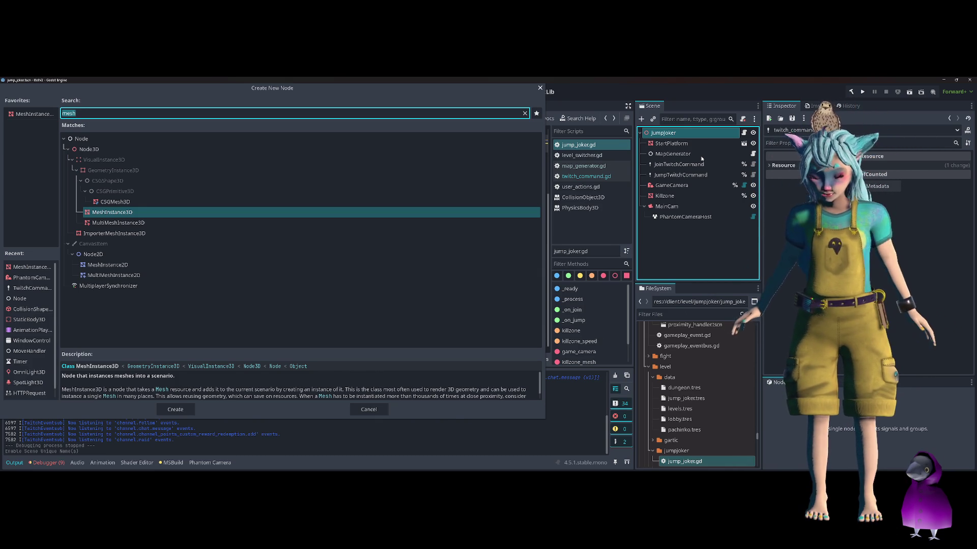
key("Escape")
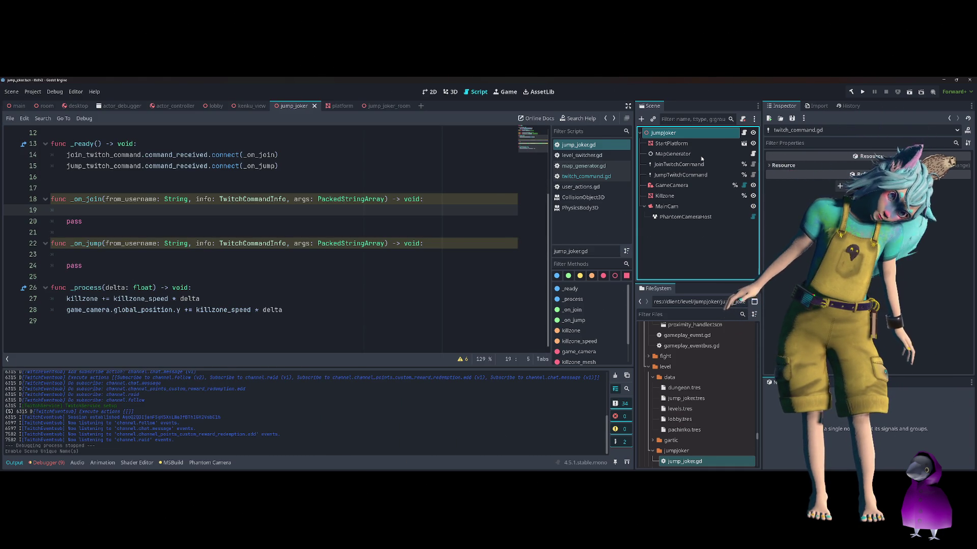
left_click(442, 204)
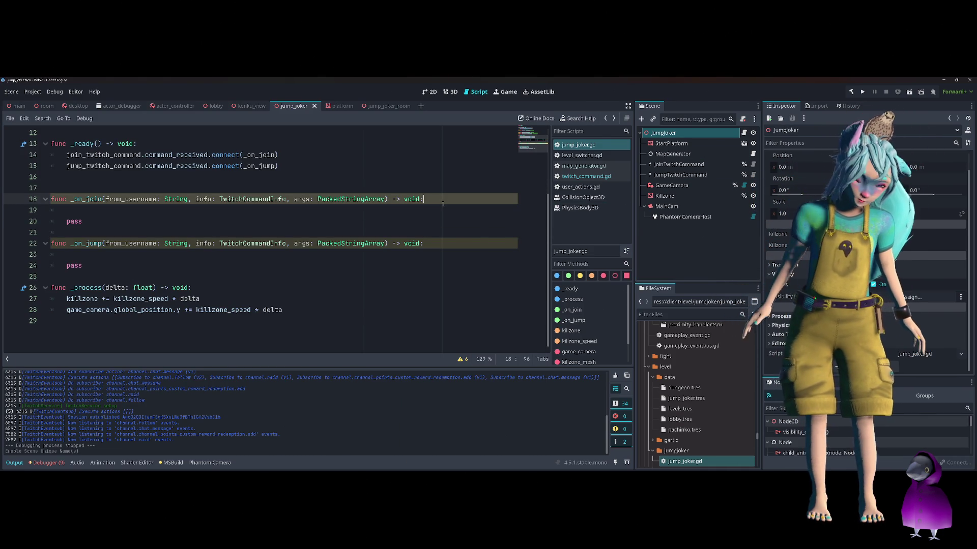
Step: Add an ActorSpawner.instance.find() call on a new line in the _on_join body
key("Down")
type("Actor")
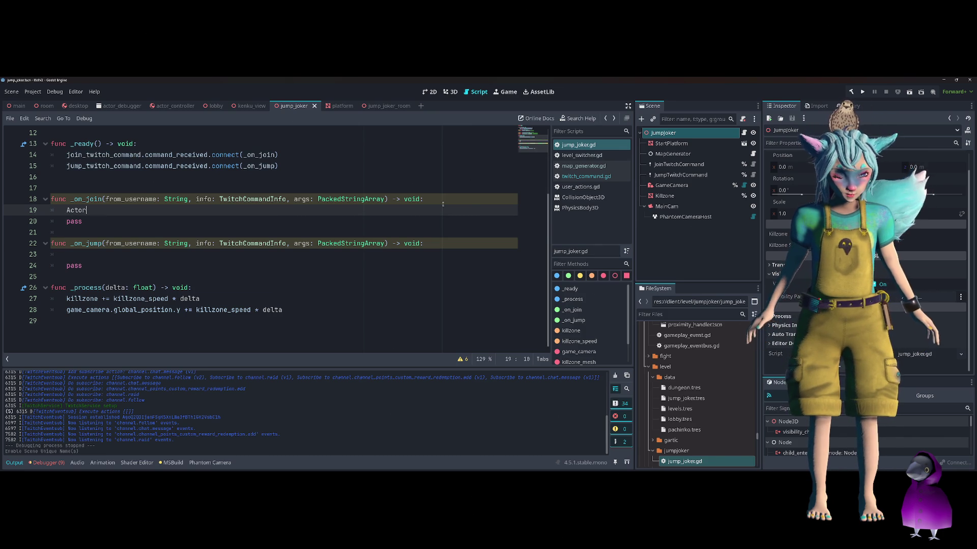
key("Down")
key("Down")
key("Return")
type(".in")
key("Return")
type(".")
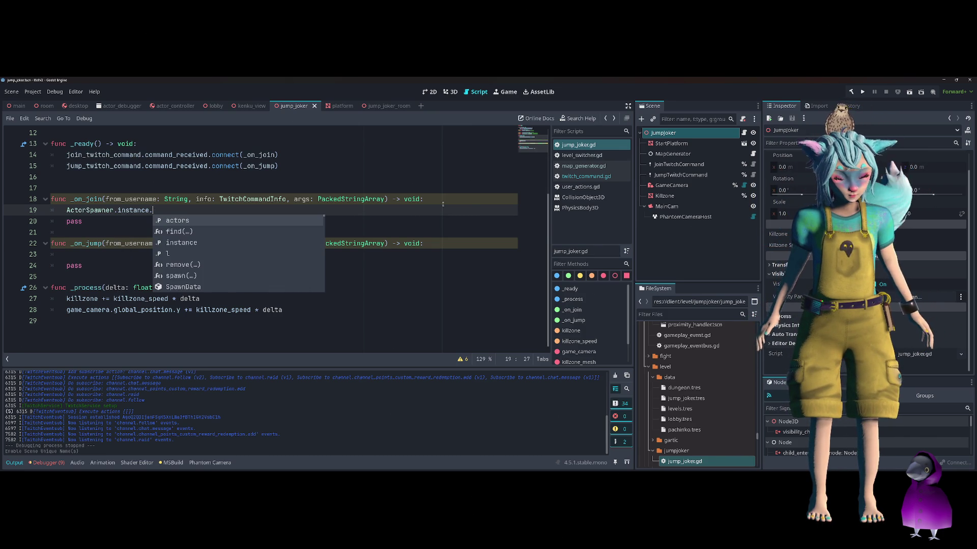
key("Down")
key("Return")
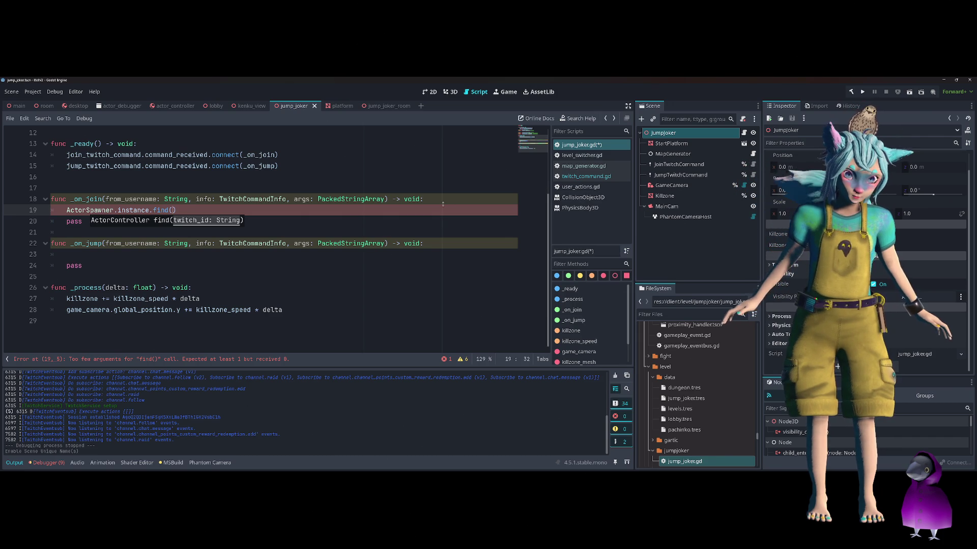
Step: Try an info. argument inside find(), browse its members, then remove it
type("info.")
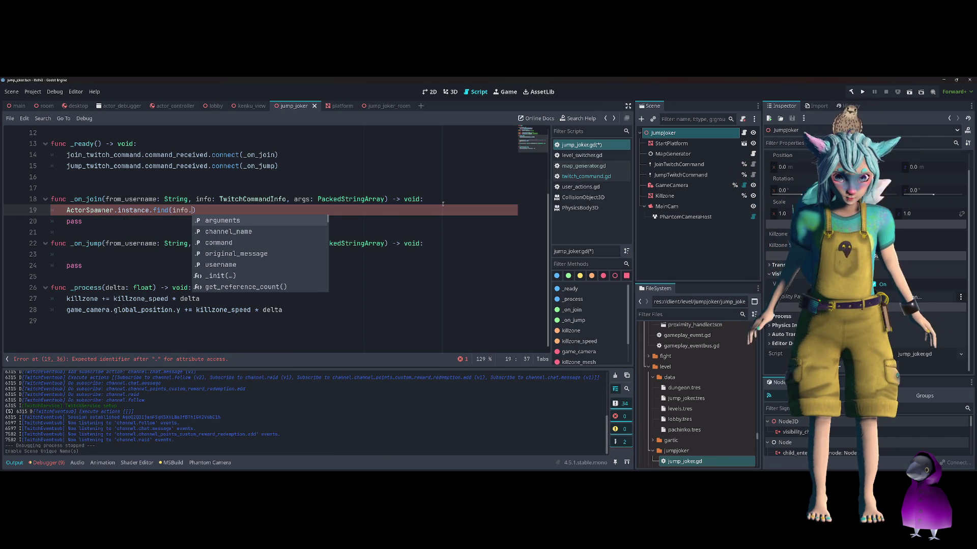
key("Down")
key("Down")
key("Down")
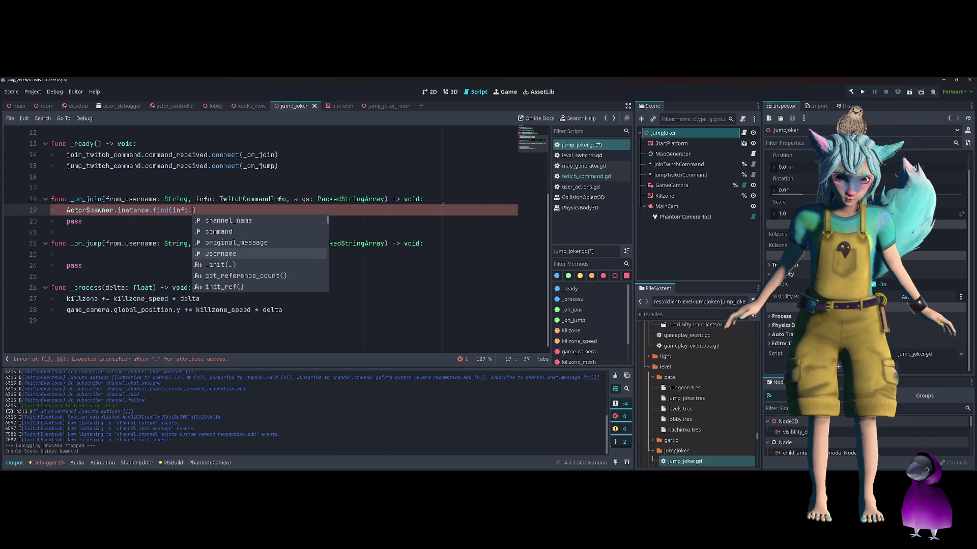
key("Down")
key("Down")
key("Down")
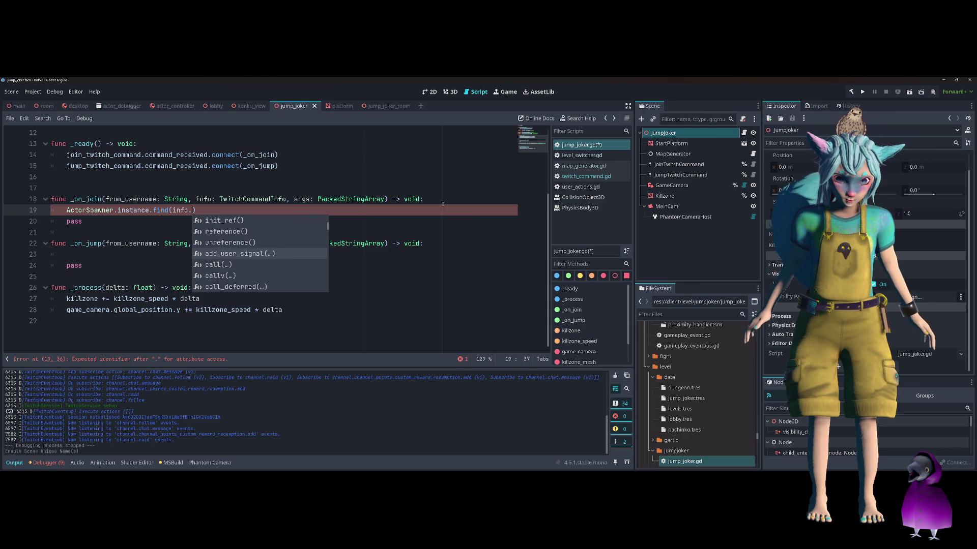
key("Up")
key("Up")
key("Up")
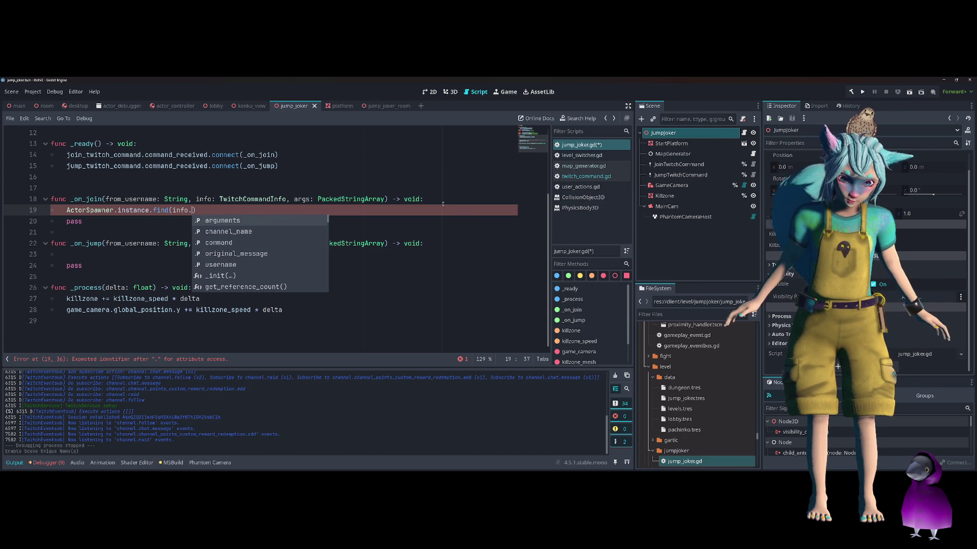
key("BackSpace")
key("BackSpace")
key("BackSpace")
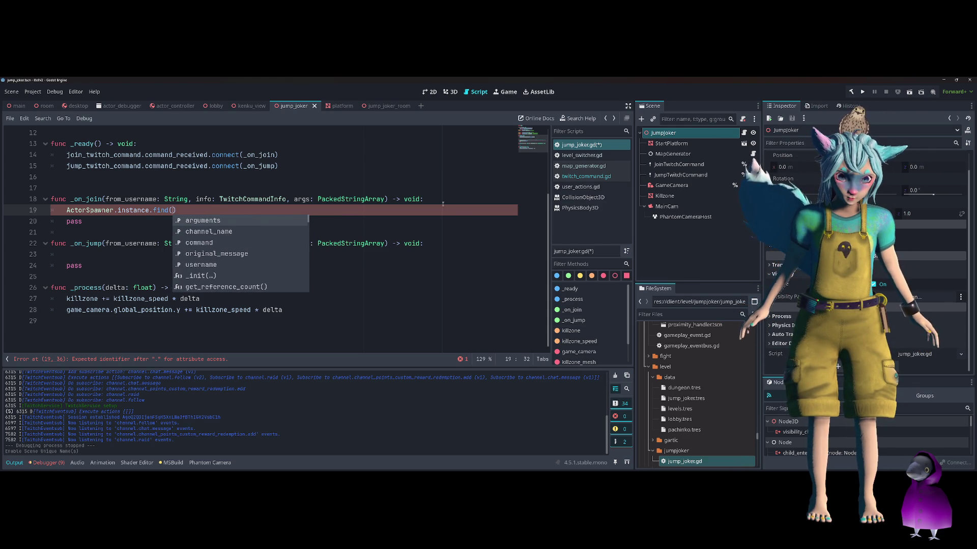
Step: Try a UserService.load_user line above the find call, then delete it
key("ctrl+shift+Return")
type("User")
key("Down")
key("Down")
key("Down")
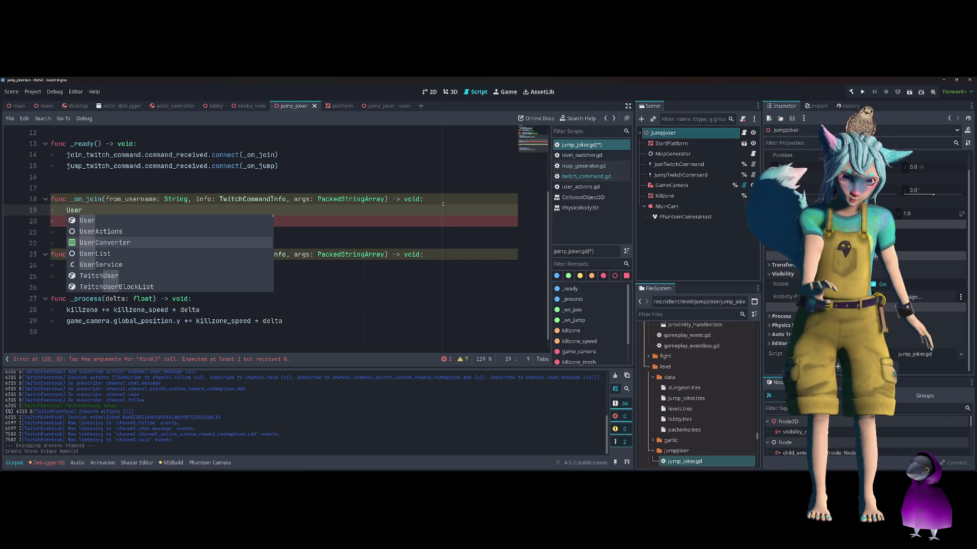
key("Return")
type(".")
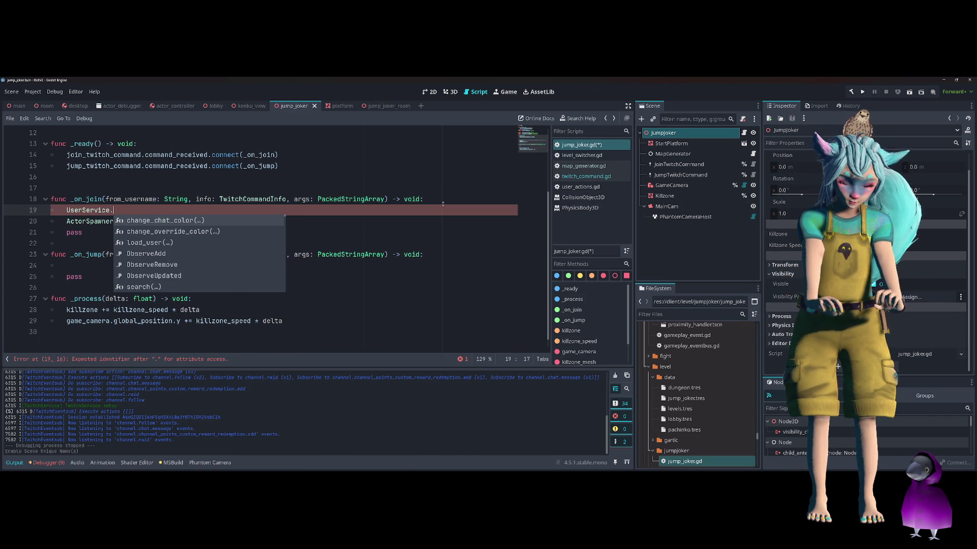
key("Down")
key("Down")
key("Return")
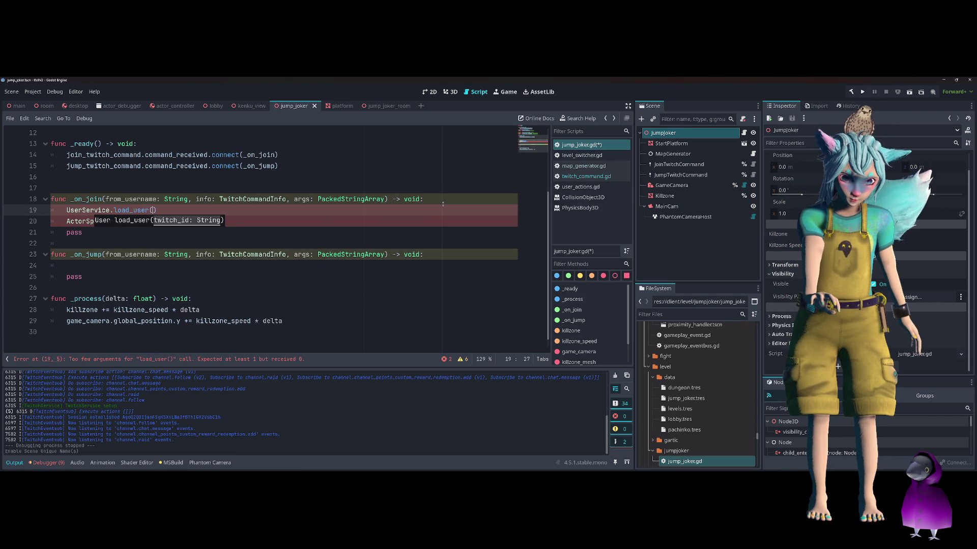
key("BackSpace")
key("BackSpace")
key("BackSpace")
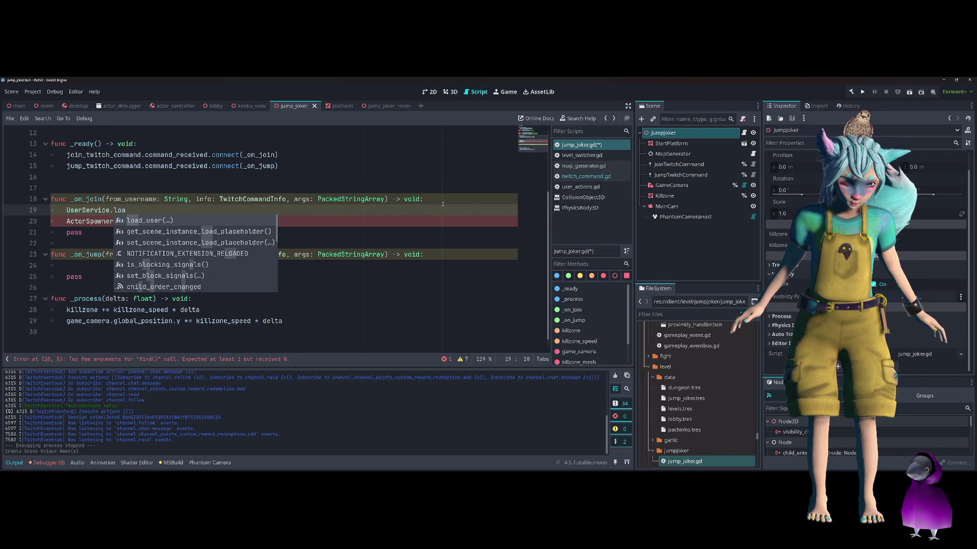
key("BackSpace")
key("BackSpace")
key("BackSpace")
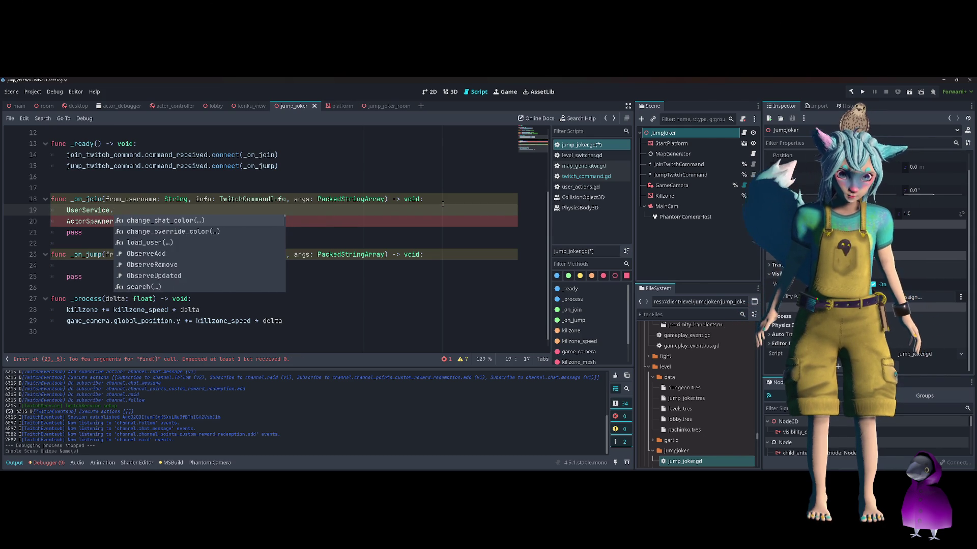
key("ctrl+BackSpace")
key("ctrl+BackSpace")
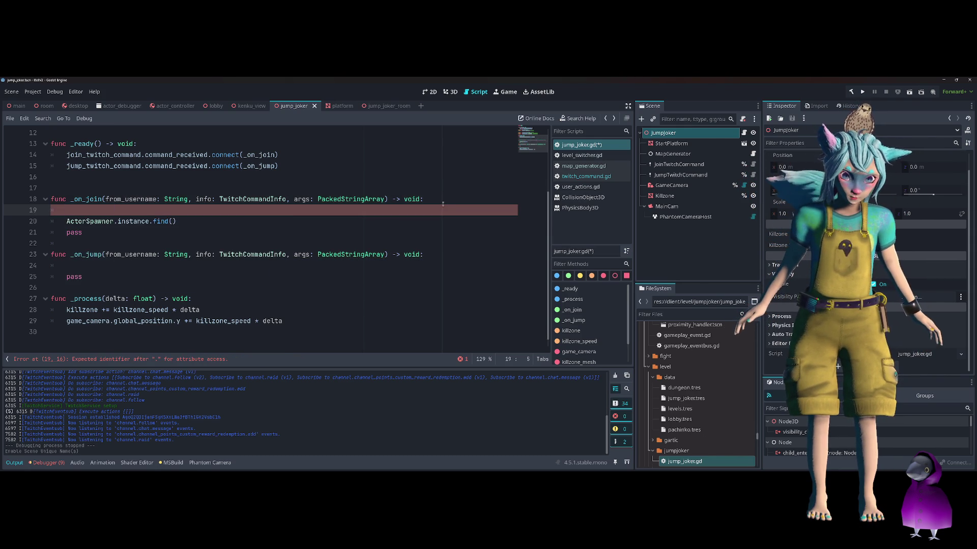
Step: Search all project files for ActorSpawner.instance.find using Find in Files
key("Down")
key("ctrl+shift+Right")
key("ctrl+shift+Right")
key("ctrl+shift+Right")
key("ctrl+shift+f")
key("Return")
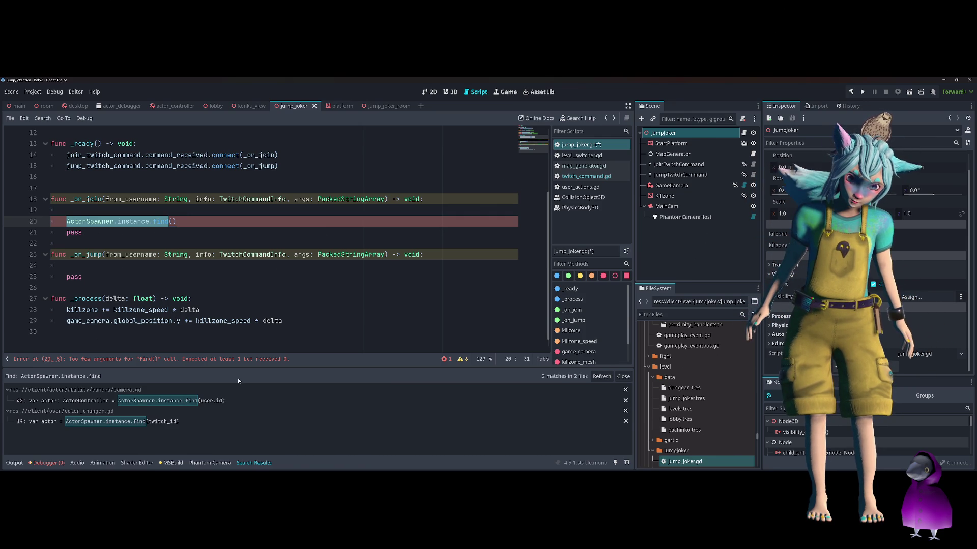
Step: Open the color_changer.gd match and study its find(twitch_id) and change_override_color usage
left_click(174, 422)
left_click(300, 319)
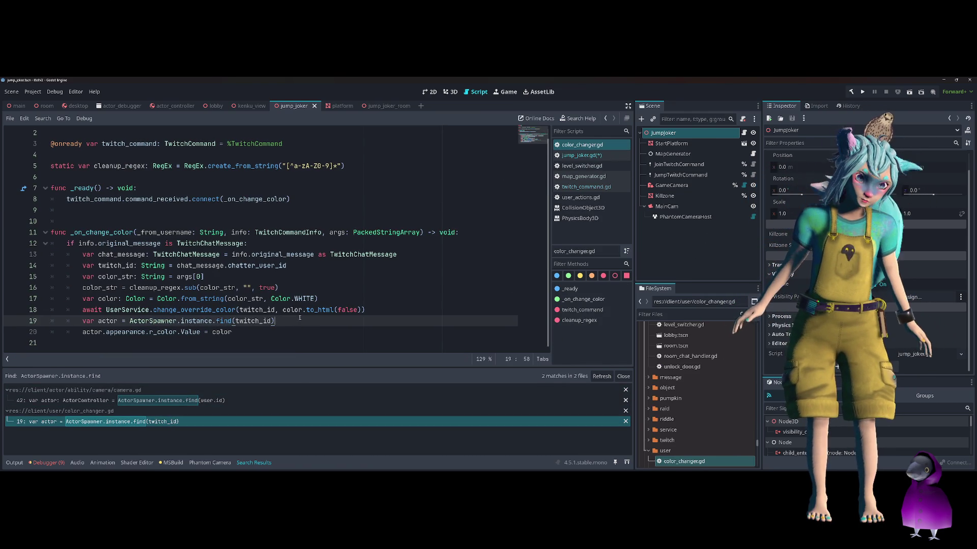
left_click(378, 312)
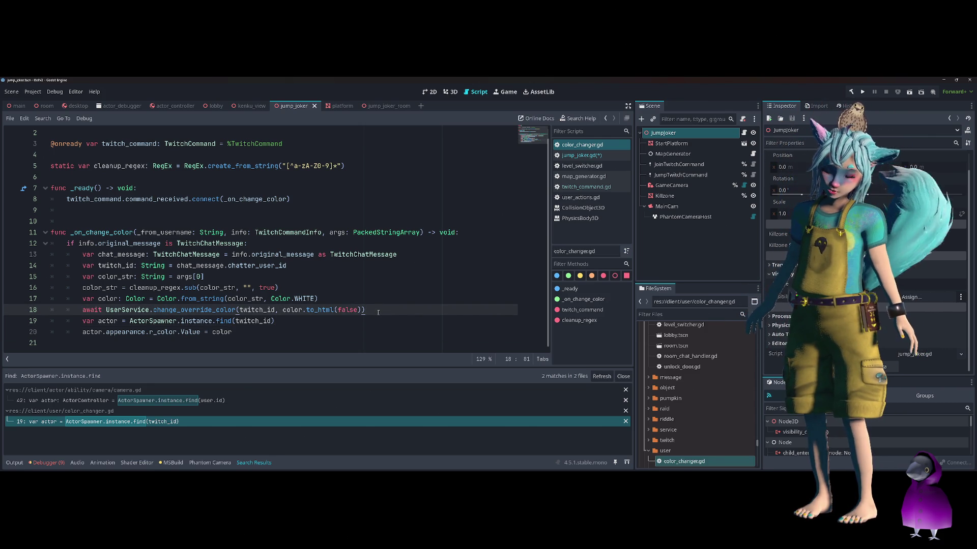
key("shift+Home")
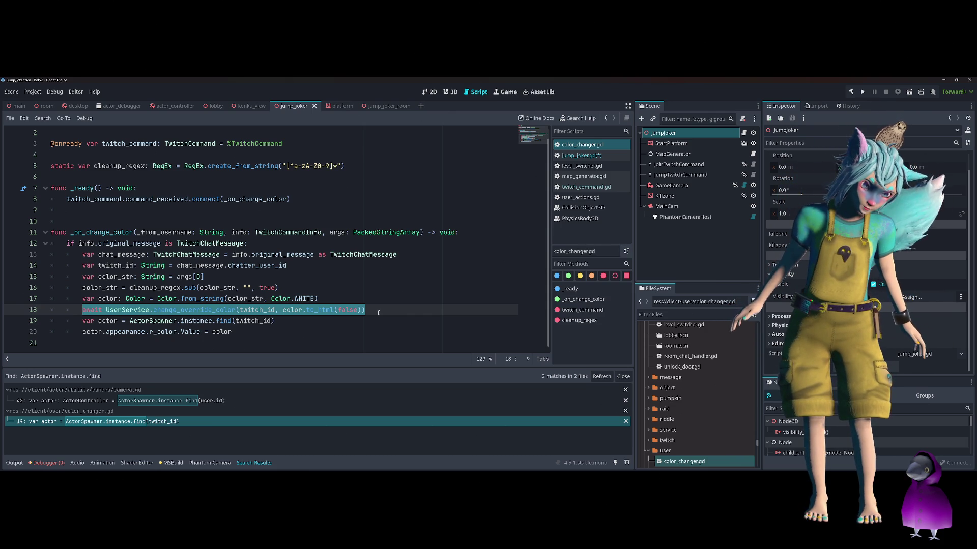
double_click(273, 312)
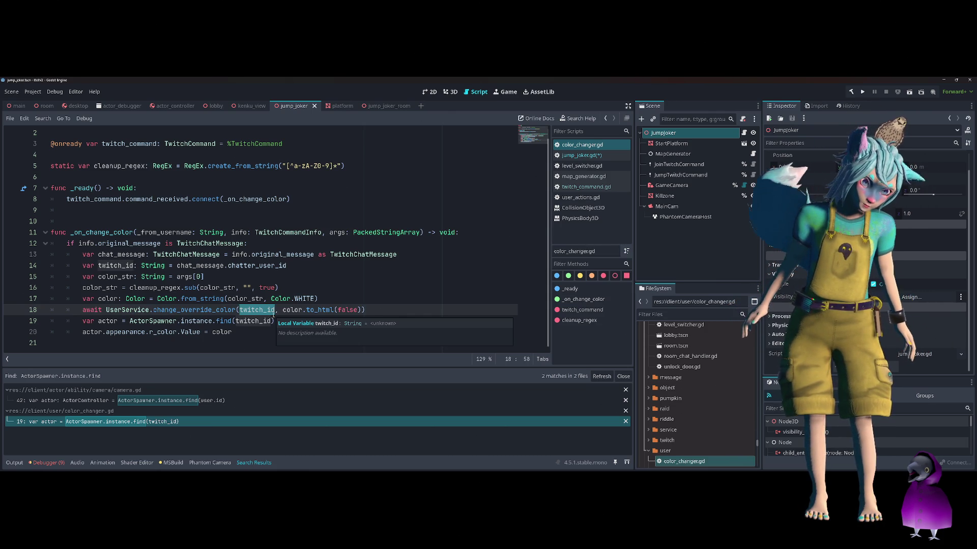
Step: Copy the chat_message and twitch_id lines, then return to jump_joker.gd
left_click(294, 266)
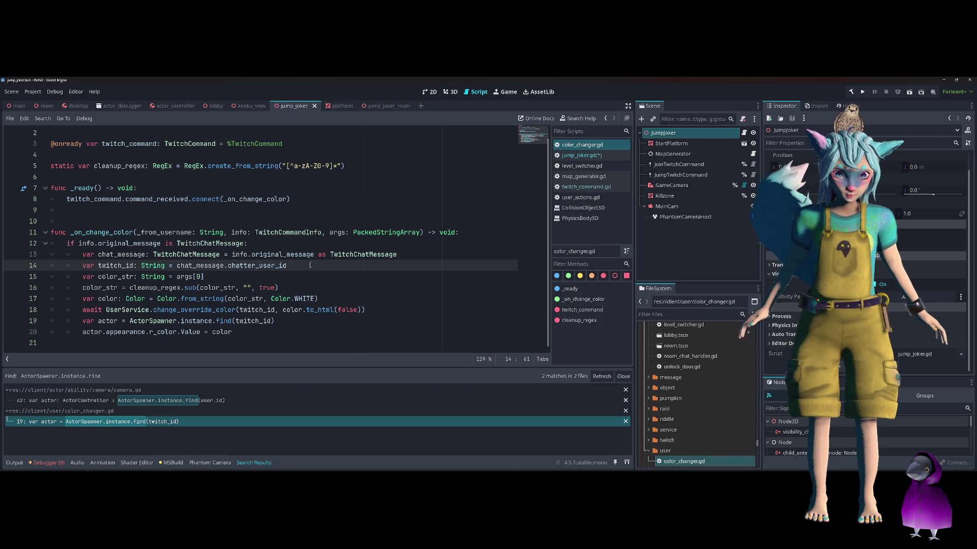
key("shift+Up")
key("shift+Home")
key("ctrl+c")
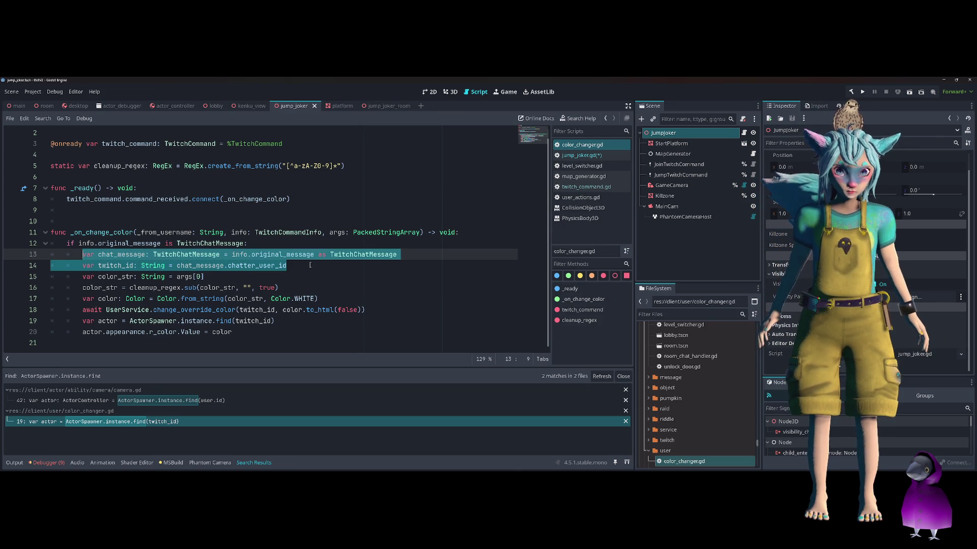
key("alt+Left")
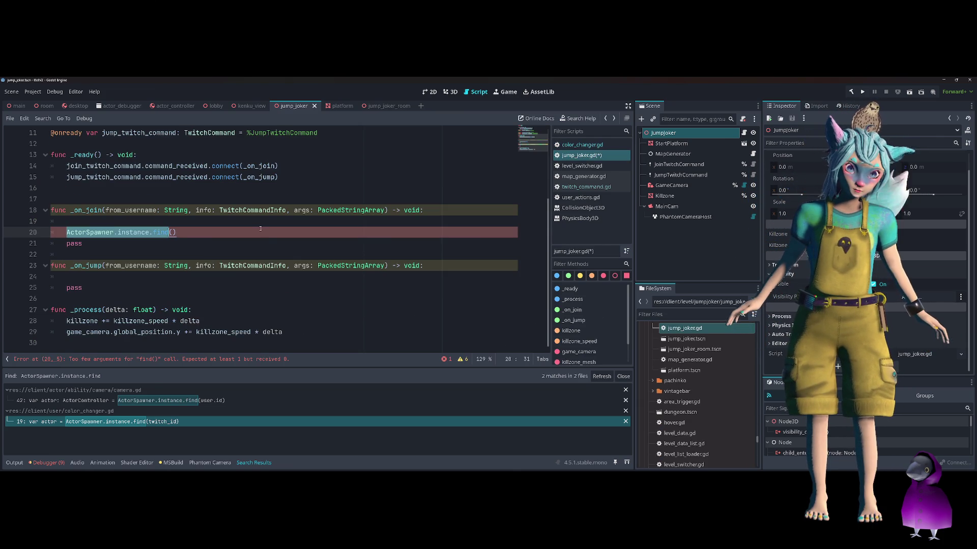
Step: Paste the chat_message and twitch_id lines into _on_join and pass twitch_id to find()
left_click(258, 227)
key("ctrl+v")
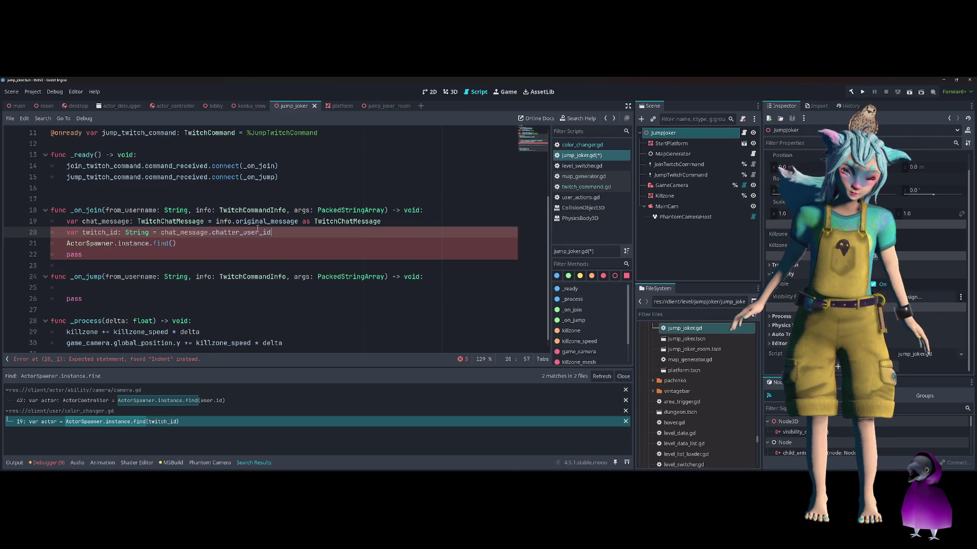
left_click(292, 242)
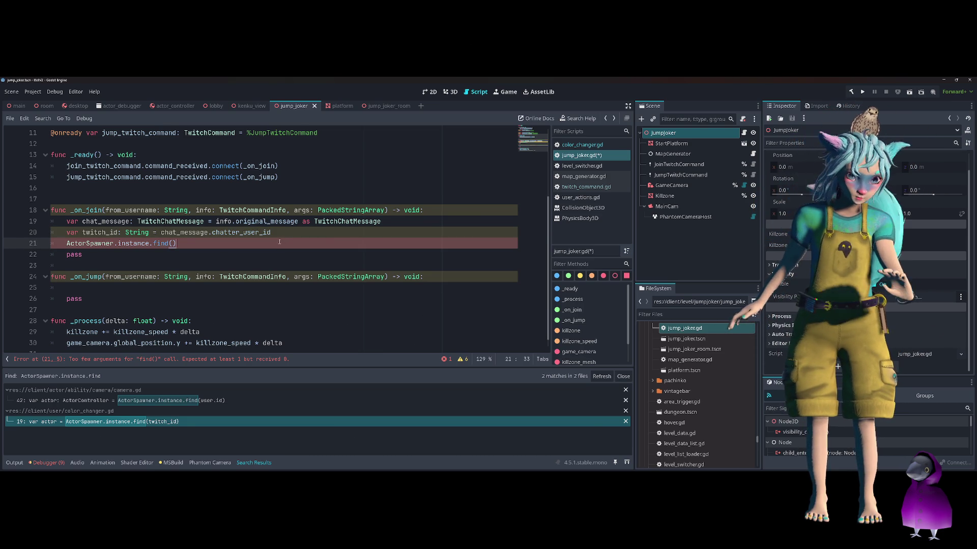
double_click(106, 232)
key("ctrl+c")
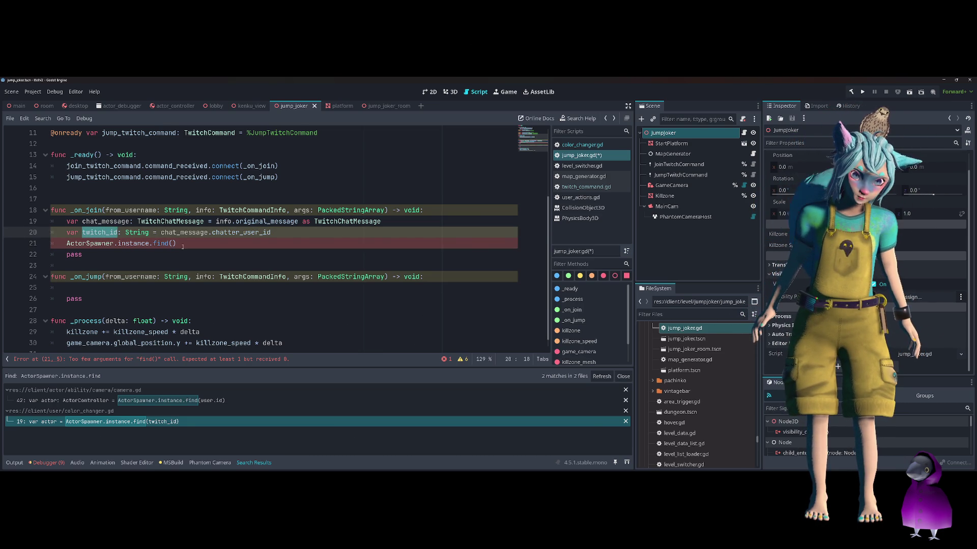
left_click(175, 244)
key("ctrl+v")
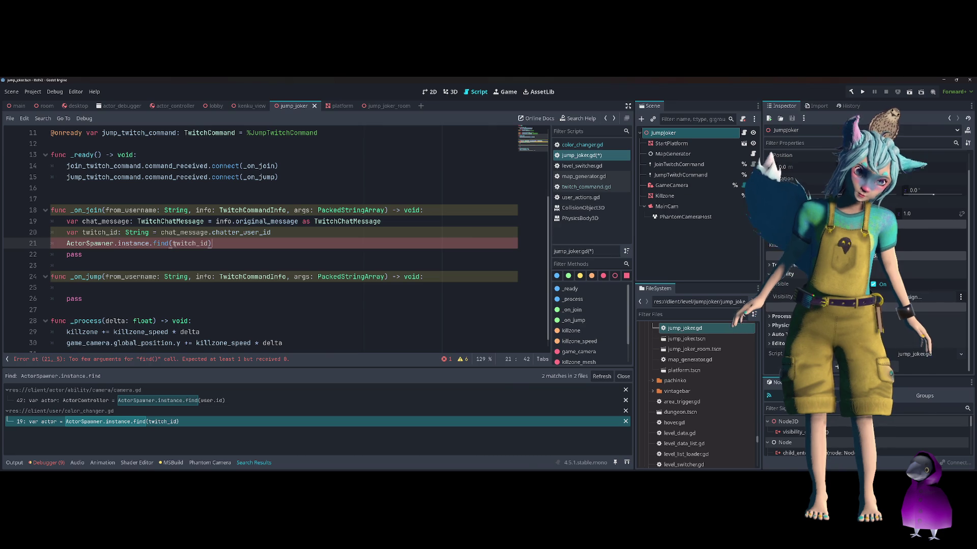
Step: Store the lookup as 'var actor = ActorSpawner.instance.find(twitch_id)' and start a new line
type("avr")
key("BackSpace")
key("BackSpace")
key("BackSpace")
type("var")
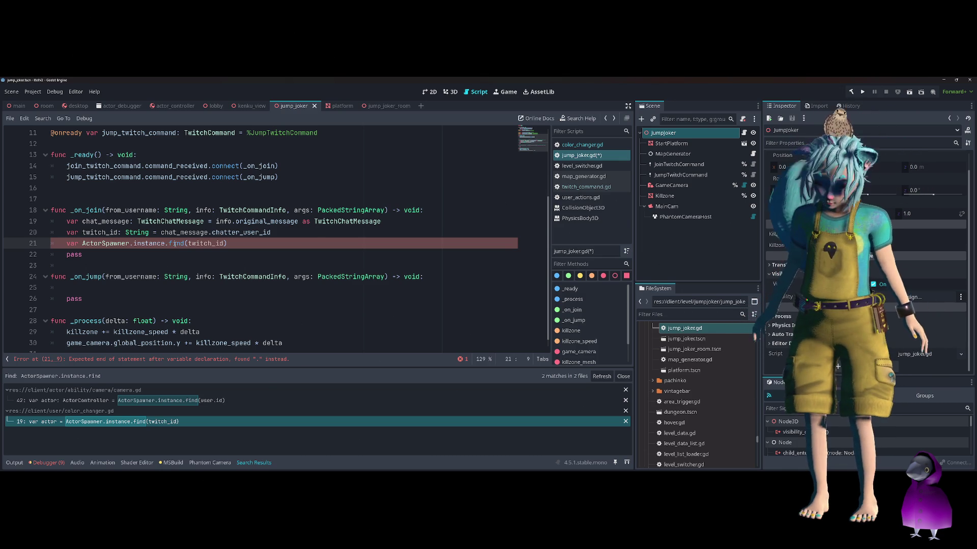
type("k")
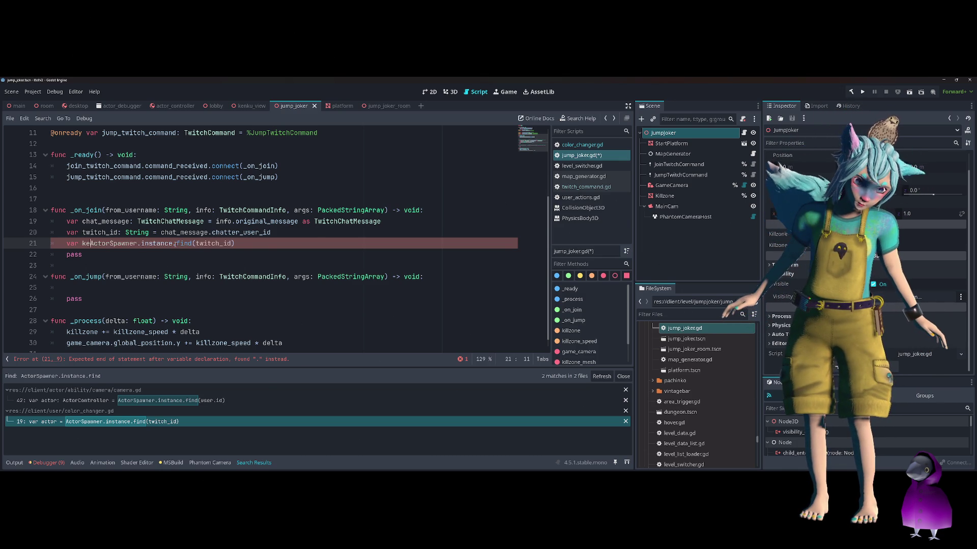
key("BackSpace")
type("actor =")
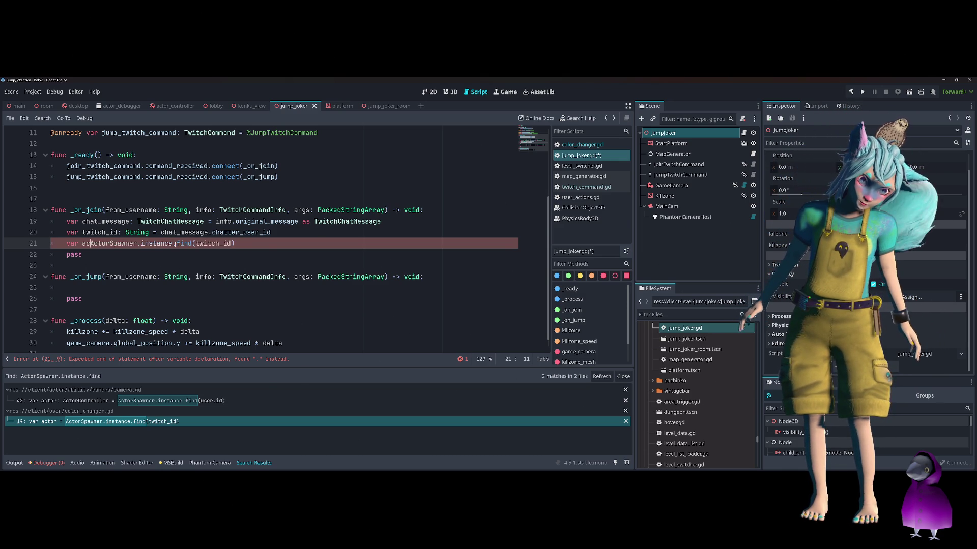
key("End")
key("Return")
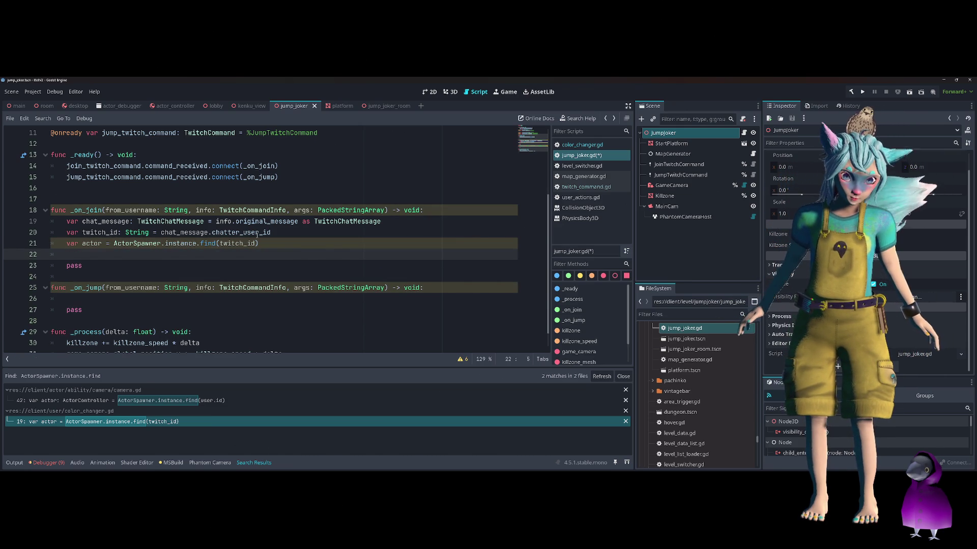
Step: Begin the assignment 'actor.global_position =' on line 22
left_click(273, 237)
left_click(272, 255)
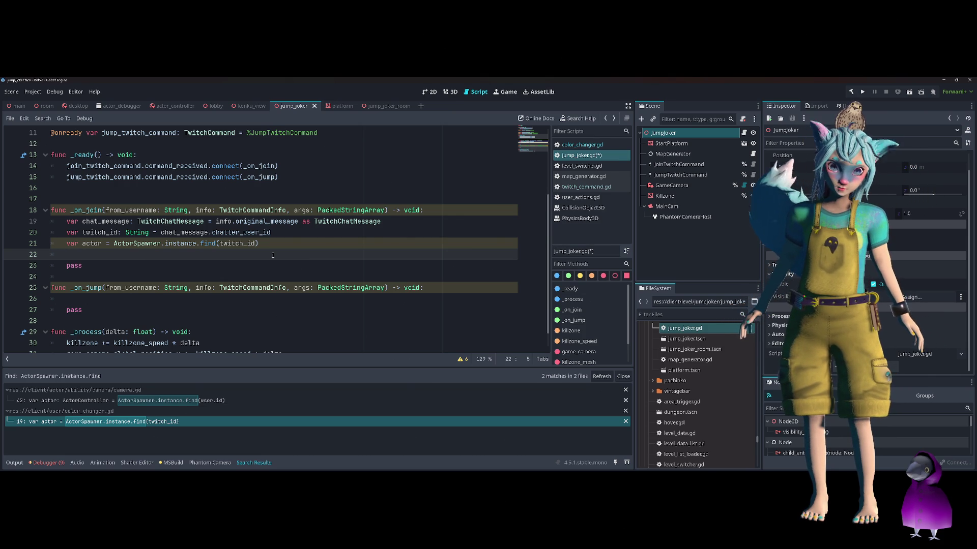
type("ac")
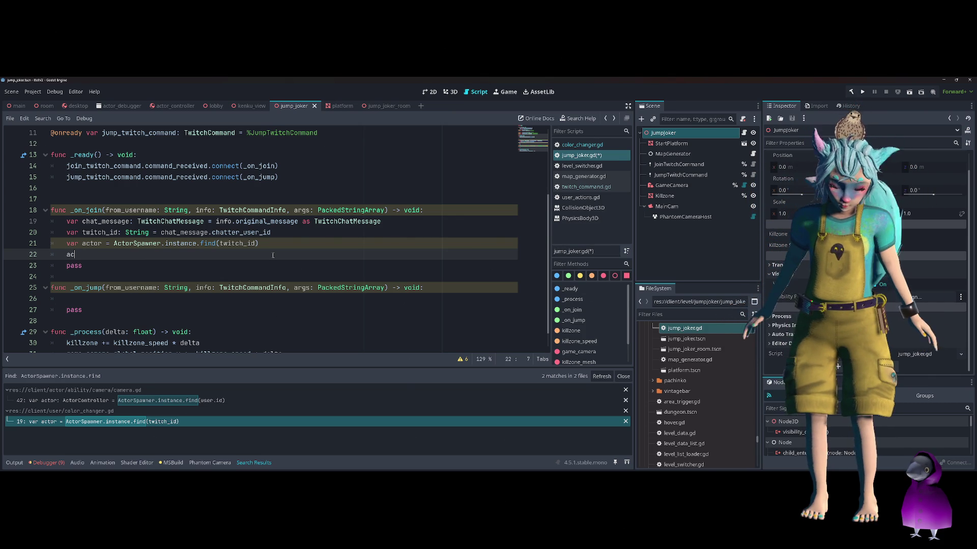
type("tor.gloabl")
key("BackSpace")
key("BackSpace")
key("BackSpace")
type("ba")
key("Return")
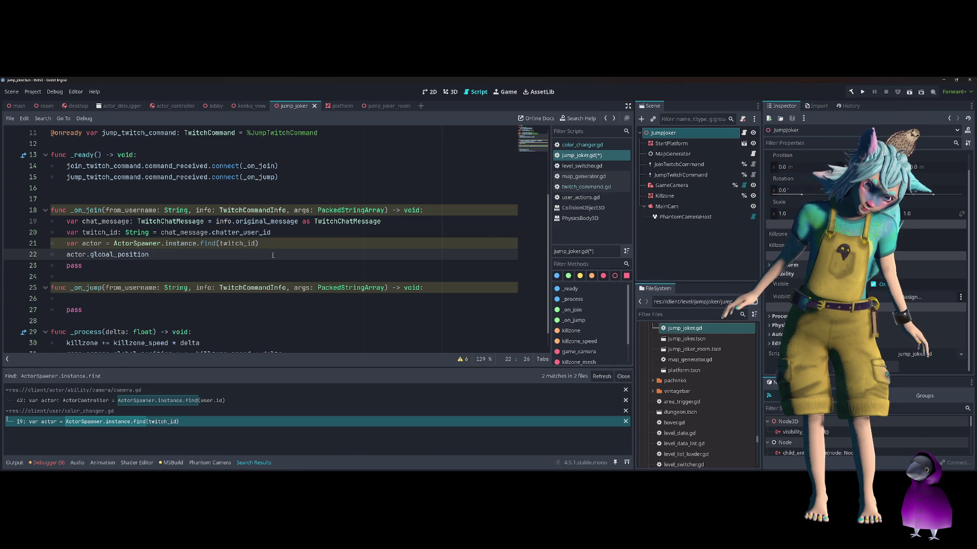
type("=")
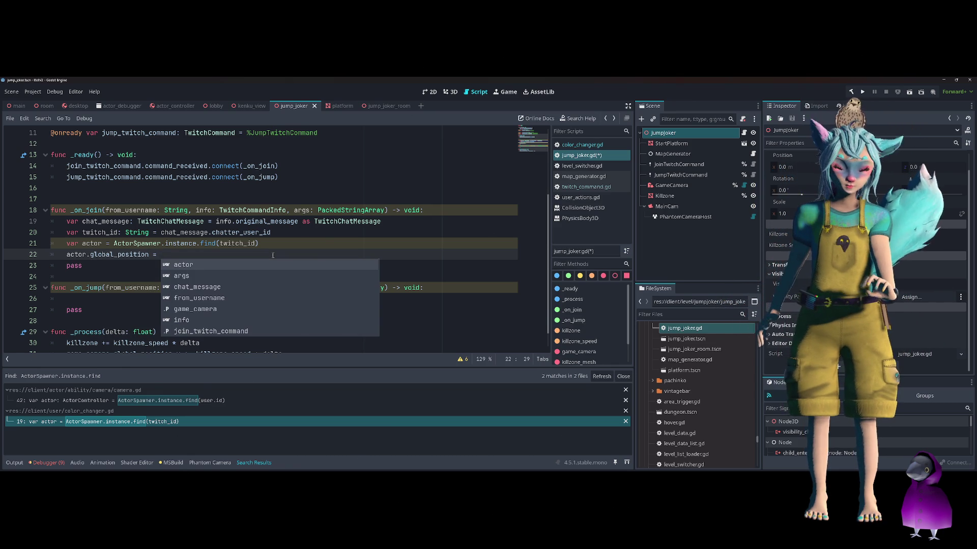
key("Escape")
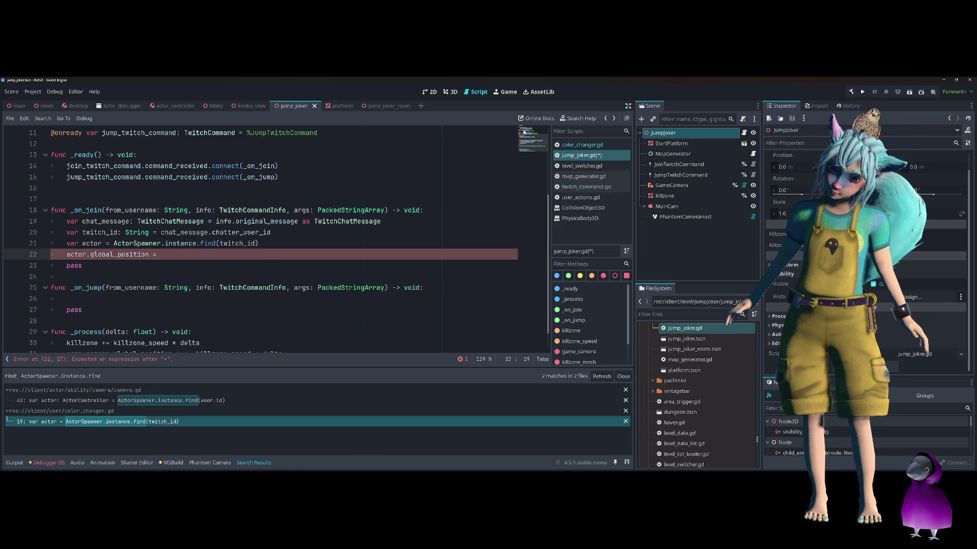
Step: Set the StartPlatform node to Access as Unique Name
left_click(702, 144)
right_click(698, 145)
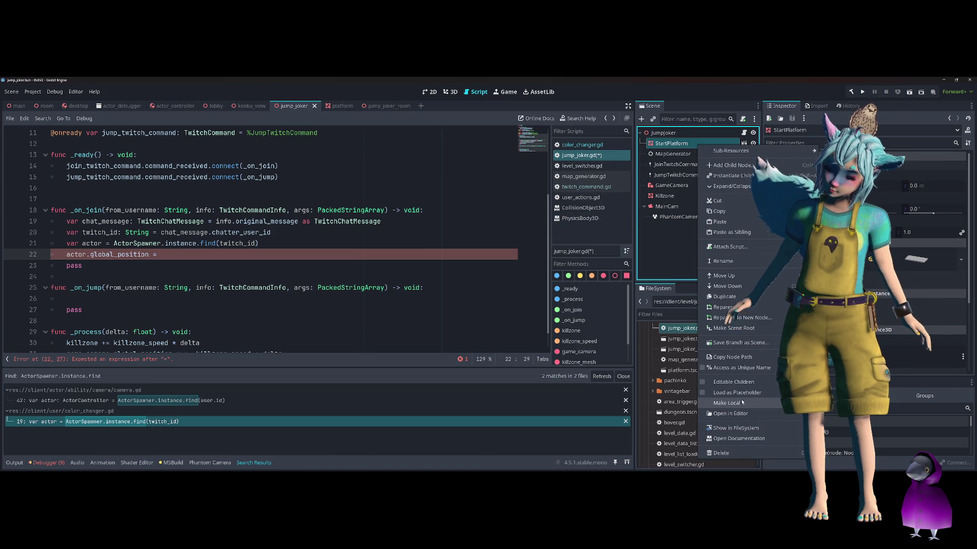
left_click(748, 370)
scroll(365, 320, "up", 1)
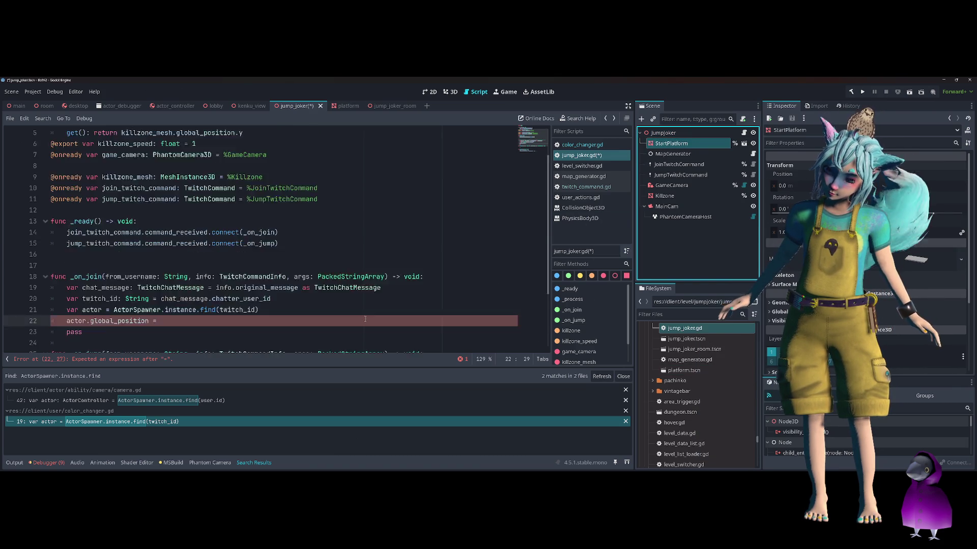
scroll(365, 320, "up", 3)
mouse_move(672, 143)
left_mouse_down()
mouse_move(320, 229)
mouse_move(259, 255)
left_mouse_up()
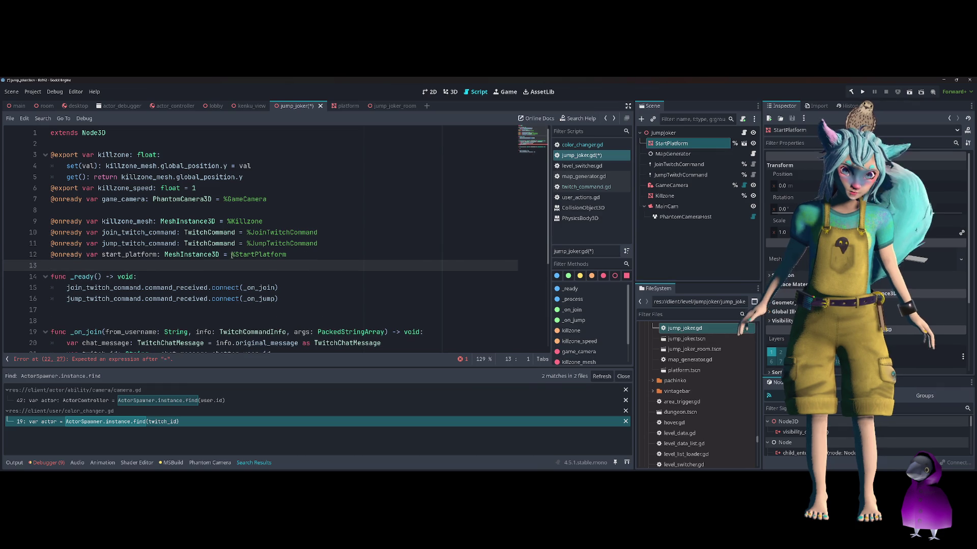
double_click(129, 255)
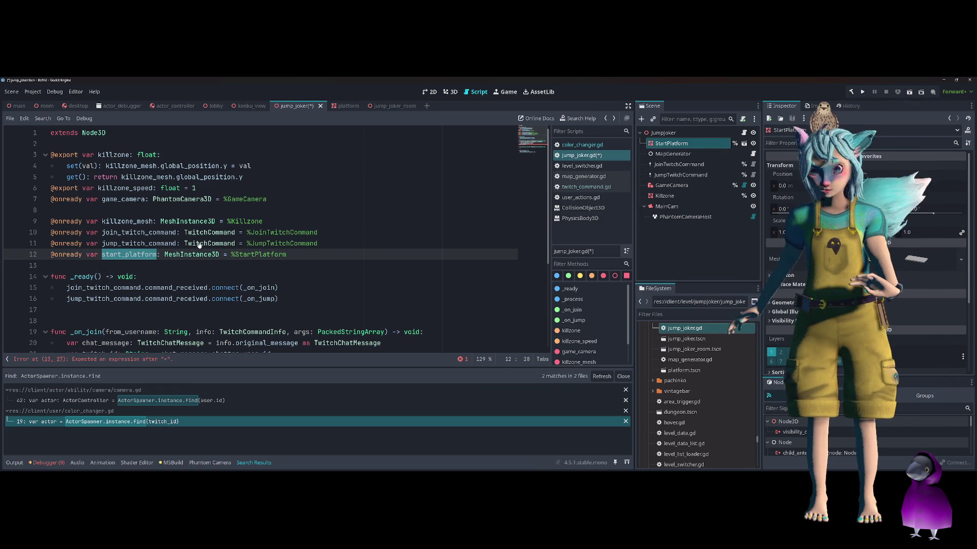
scroll(200, 246, "down", 3)
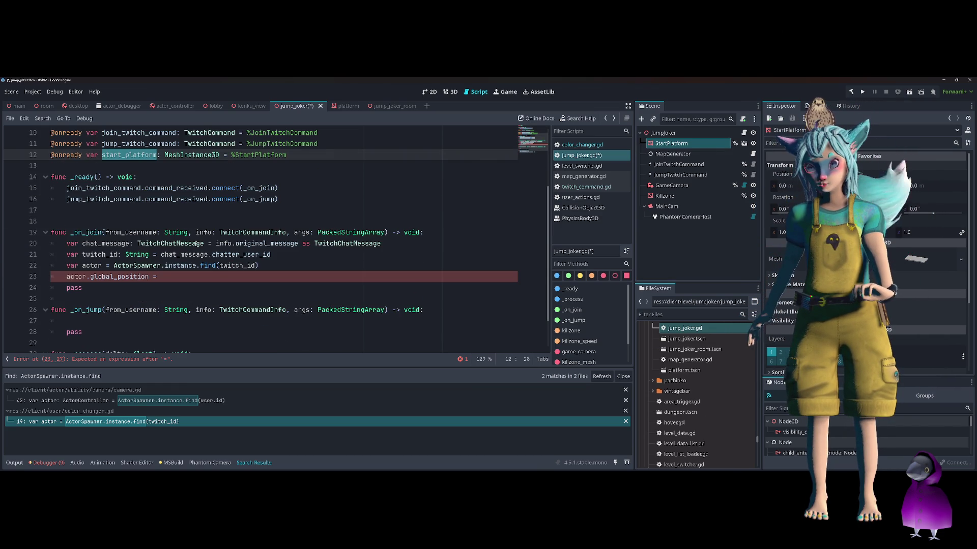
scroll(196, 243, "down", 1)
left_click(196, 243)
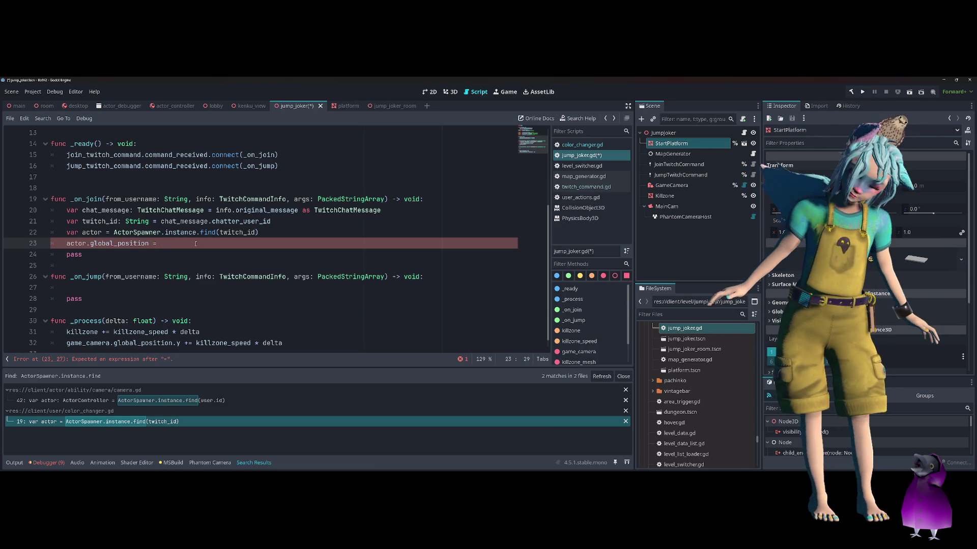
Step: Set actor.global_position to start_platform.global_position
key("ctrl+space")
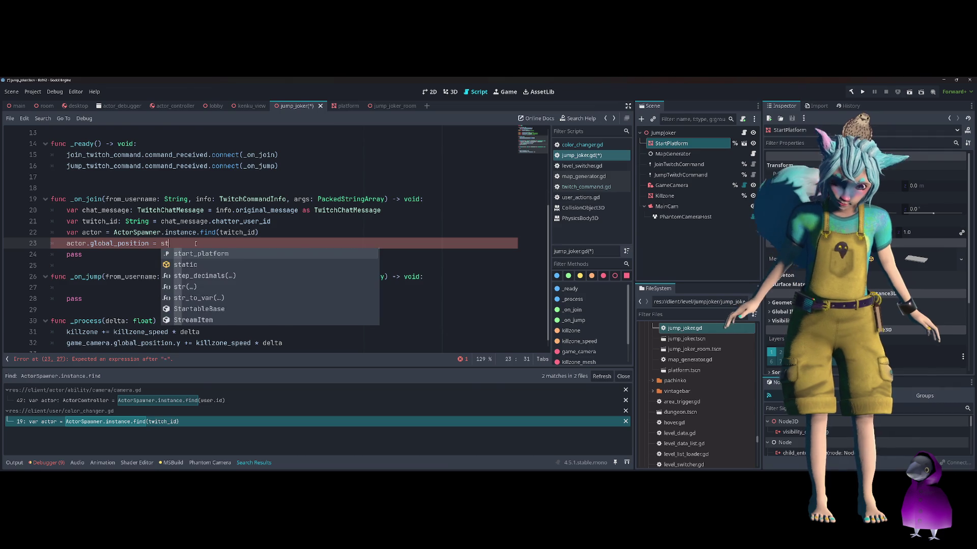
key("Return")
type(".global")
key("Down")
key("Return")
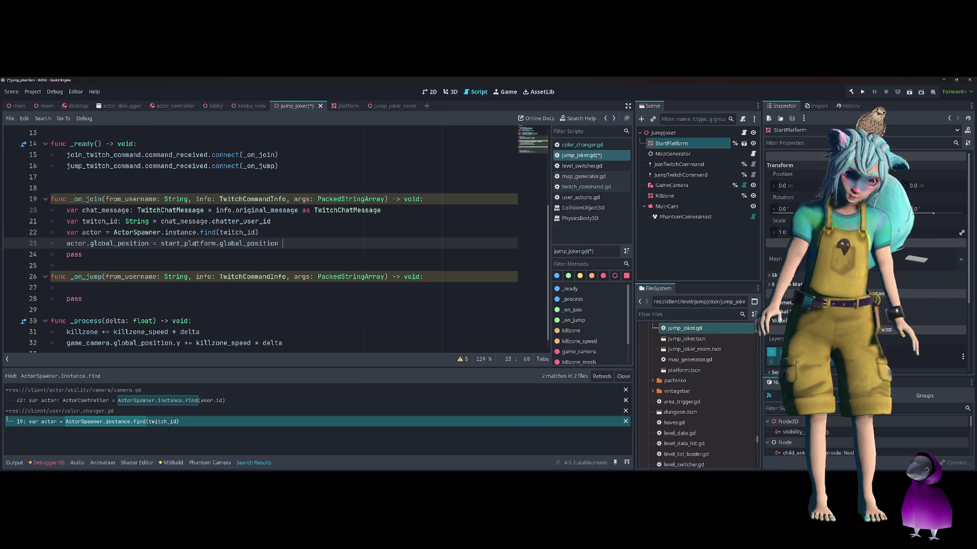
key("Home")
key("ctrl+Right")
key("ctrl+Right")
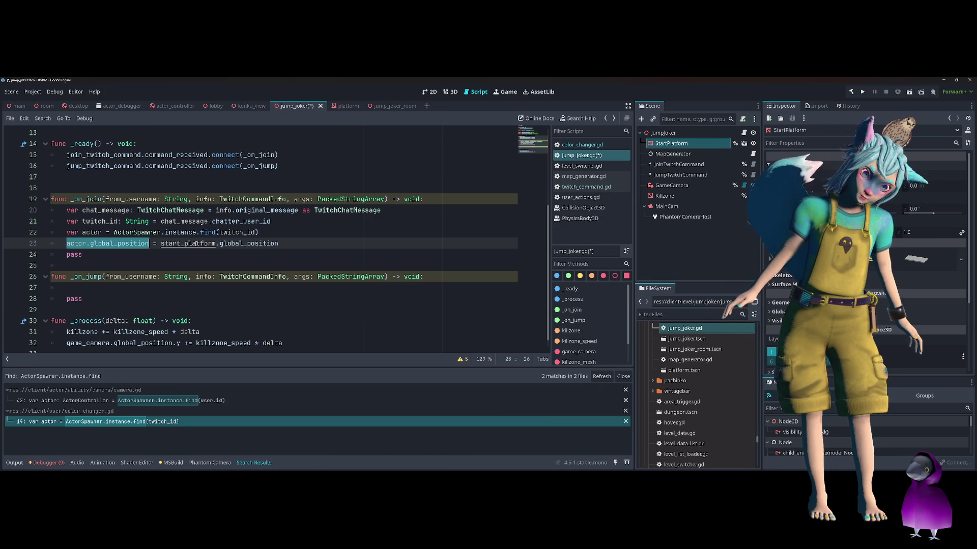
key("Right")
key("Right")
key("Right")
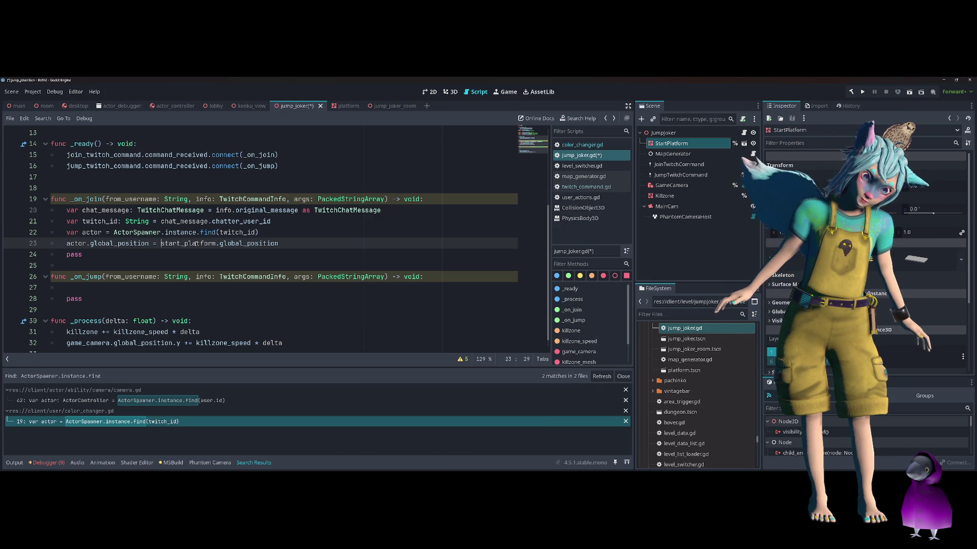
key("End")
Step: Add a Vector3.UP * 3 offset, save the script, and delete the leftover pass
type("+ Vector")
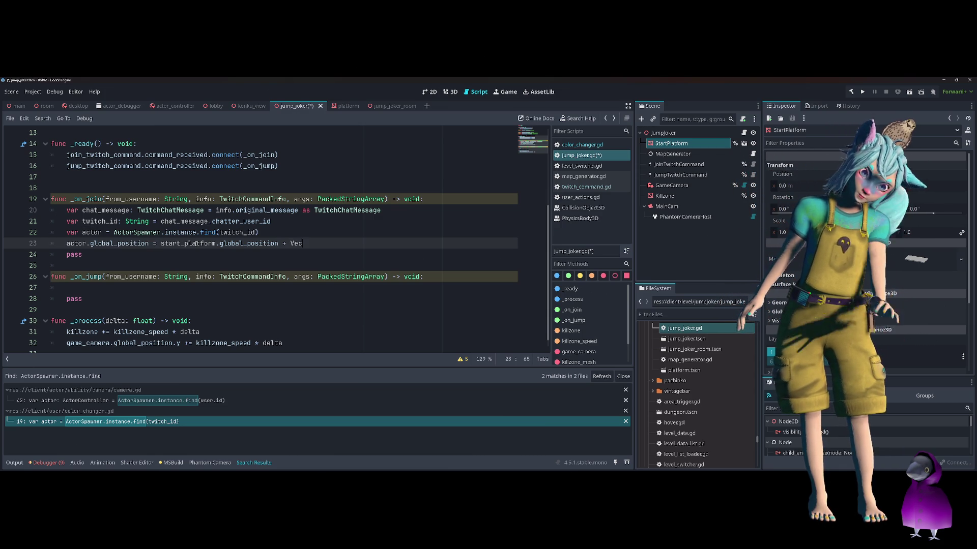
type("3.")
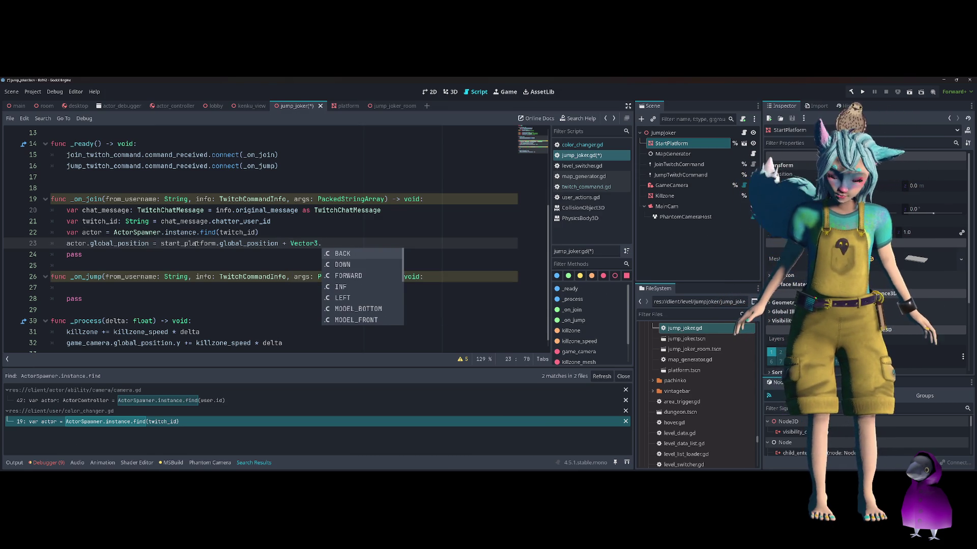
key("Down")
key("Down")
key("Down")
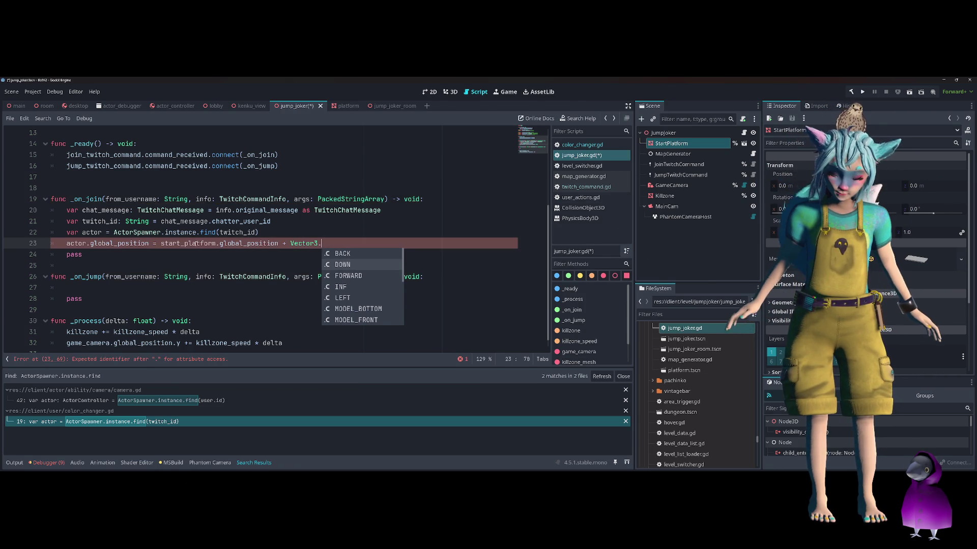
type("UP ")
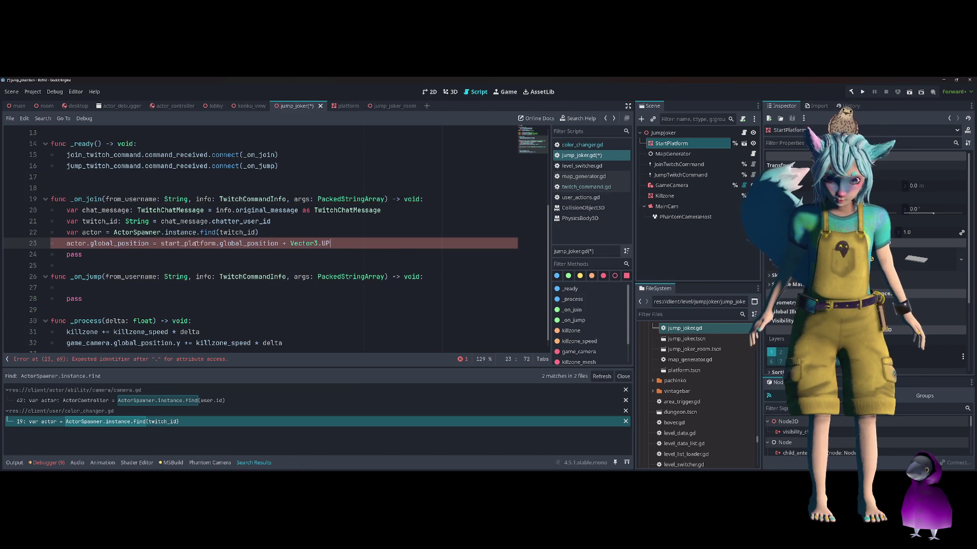
type("* ")
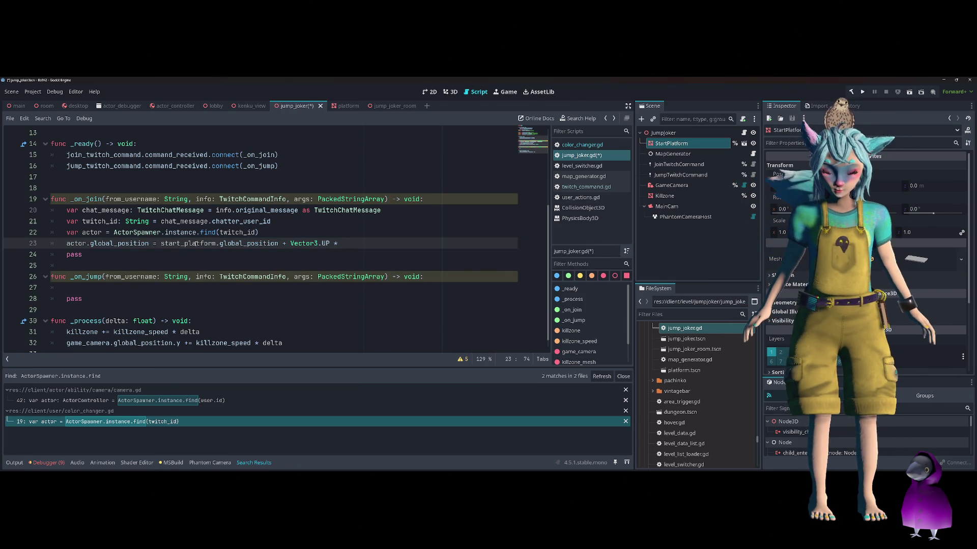
type("5")
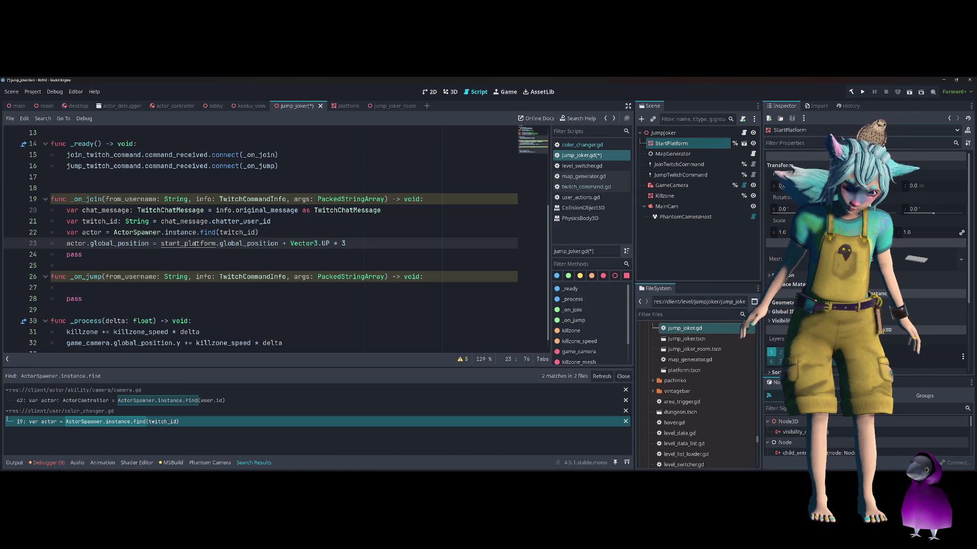
key("ctrl+s")
key("Down")
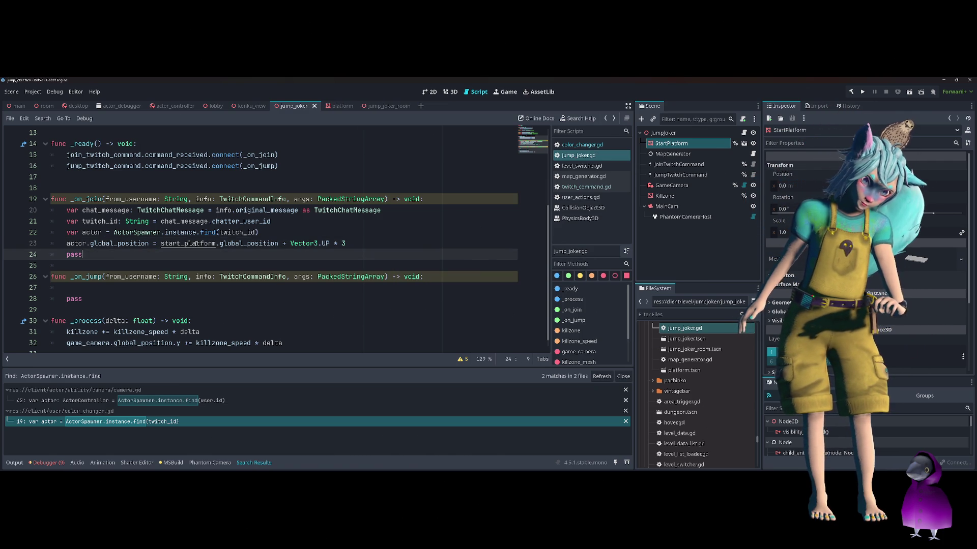
key("BackSpace")
key("BackSpace")
key("BackSpace")
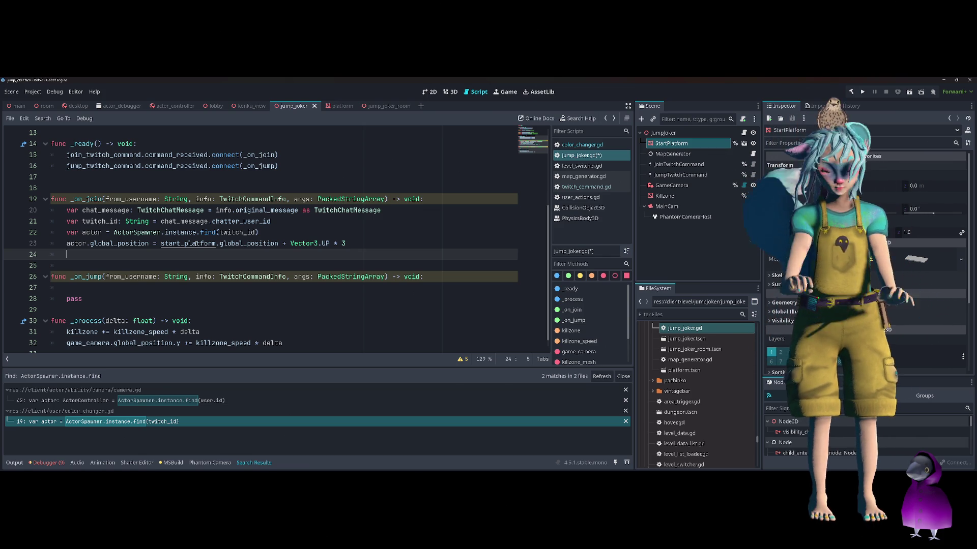
type("actor")
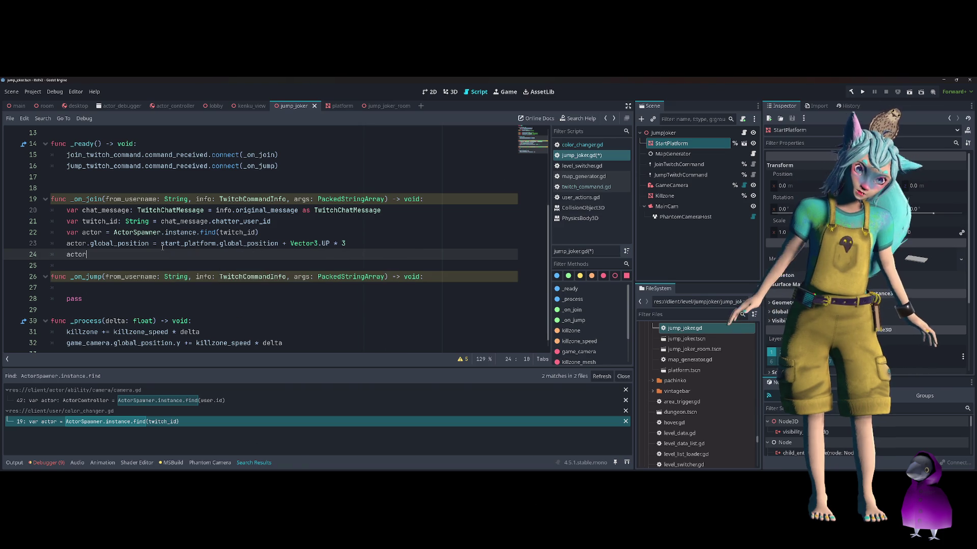
type(".im")
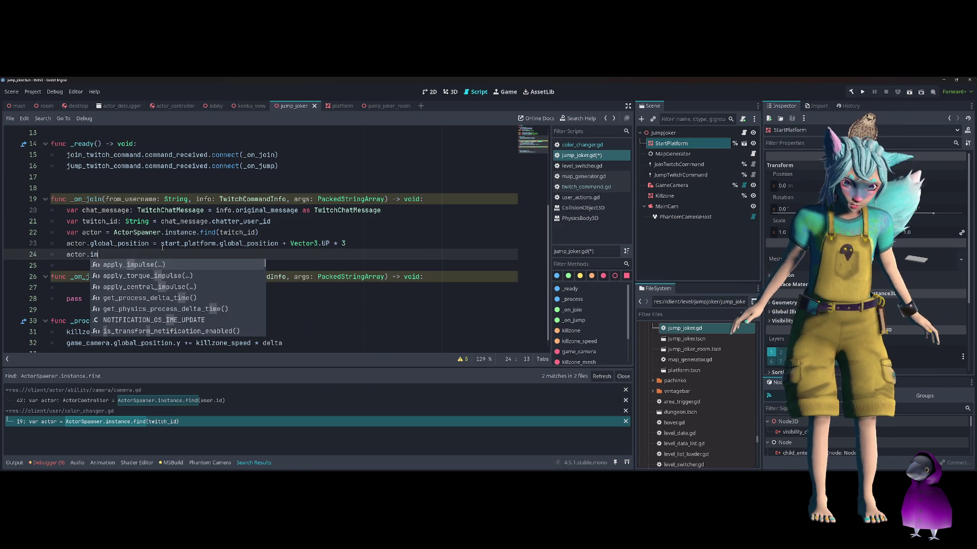
key("Return")
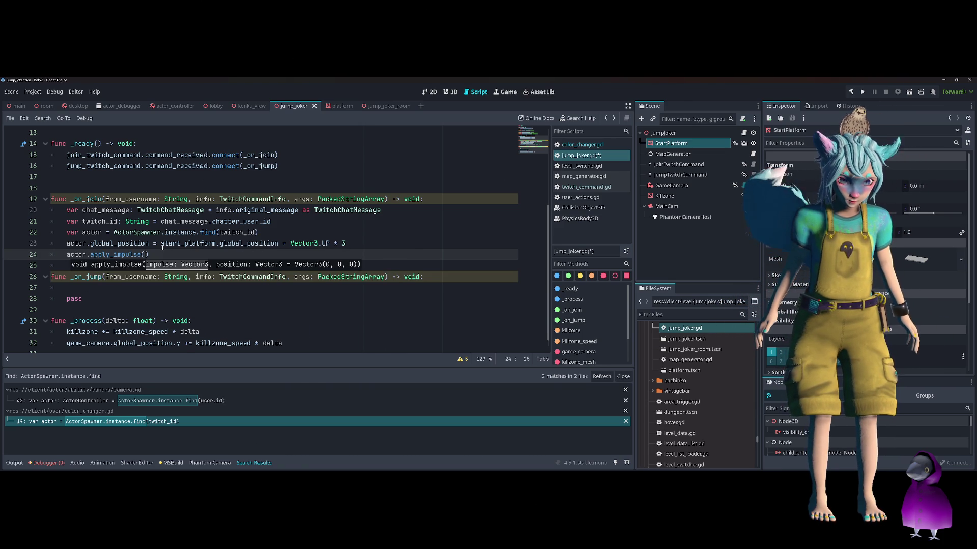
type("Vector3")
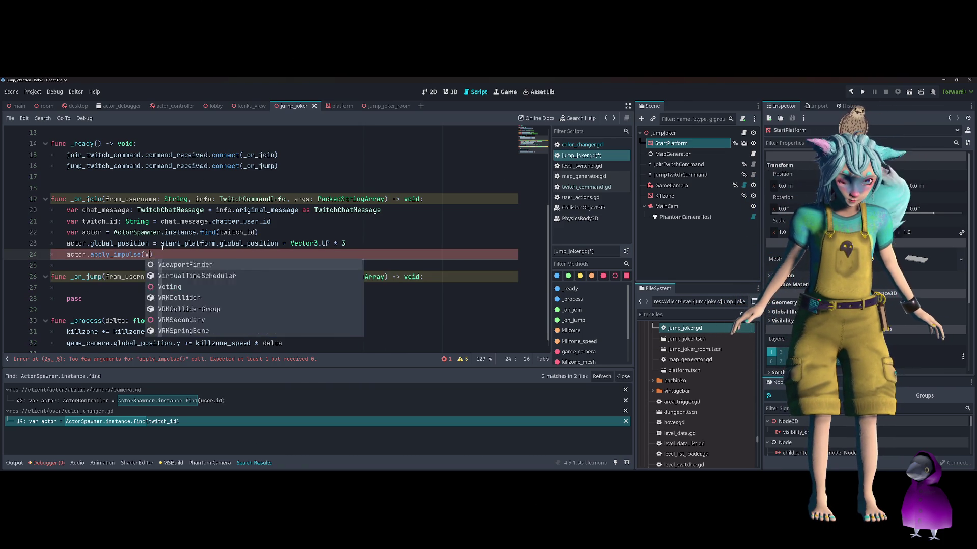
type(".")
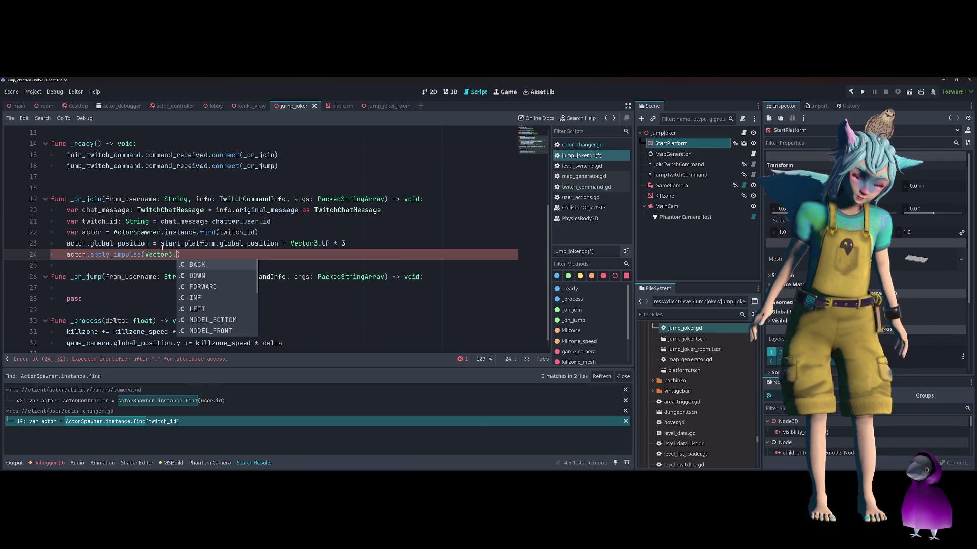
key("BackSpace")
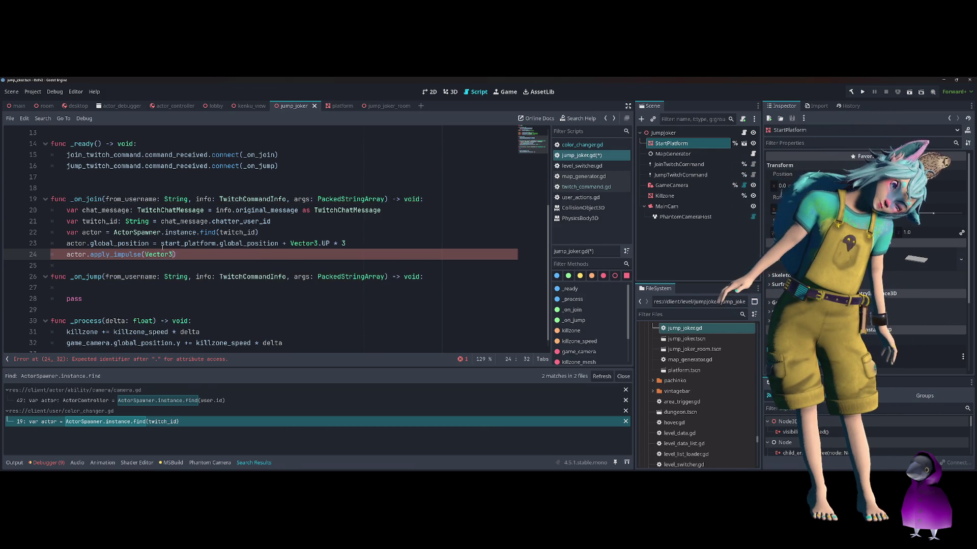
type("(rn")
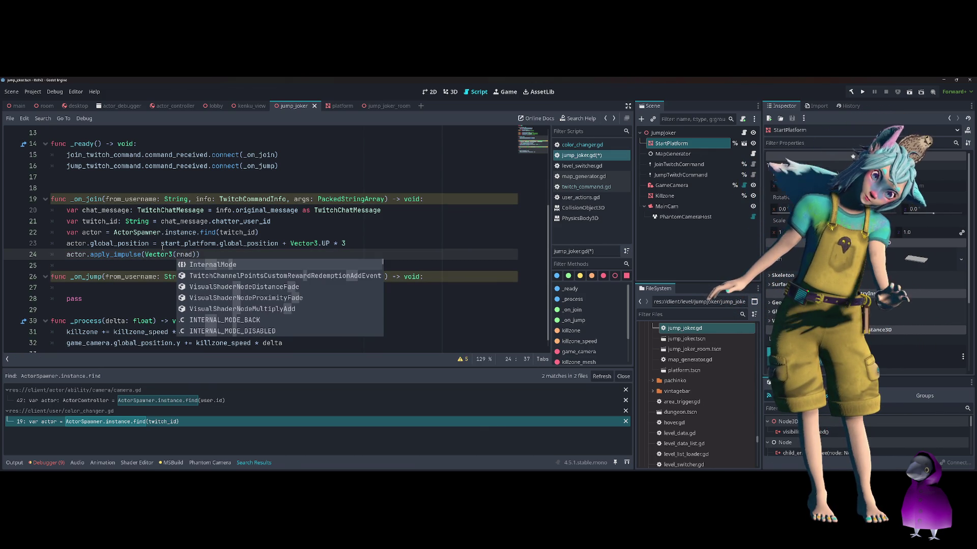
key("BackSpace")
type("and")
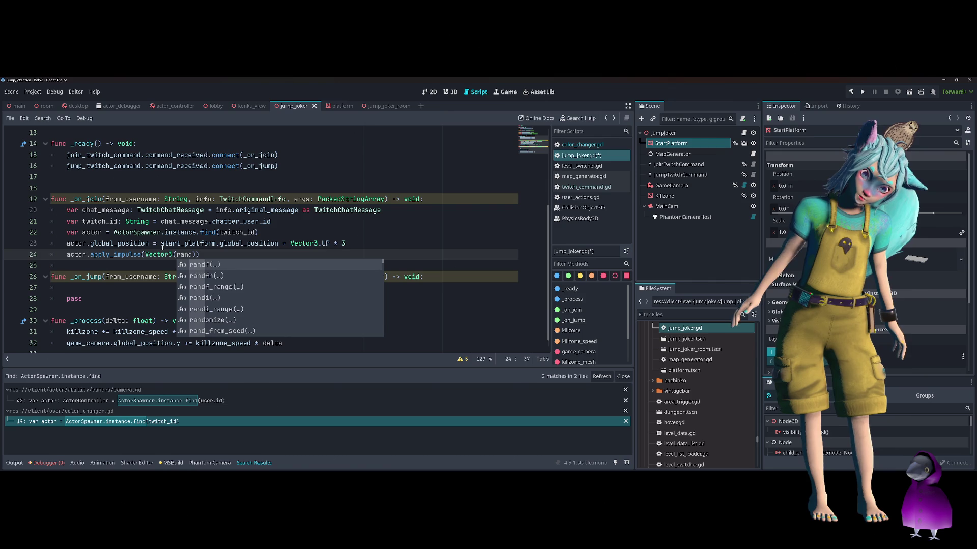
key("Down")
key("Down")
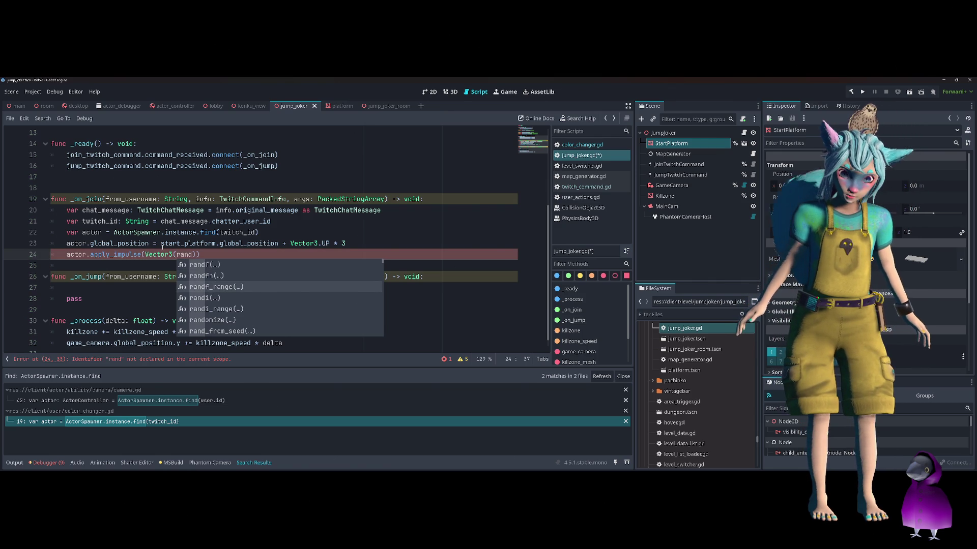
key("Return")
type("-.5, ")
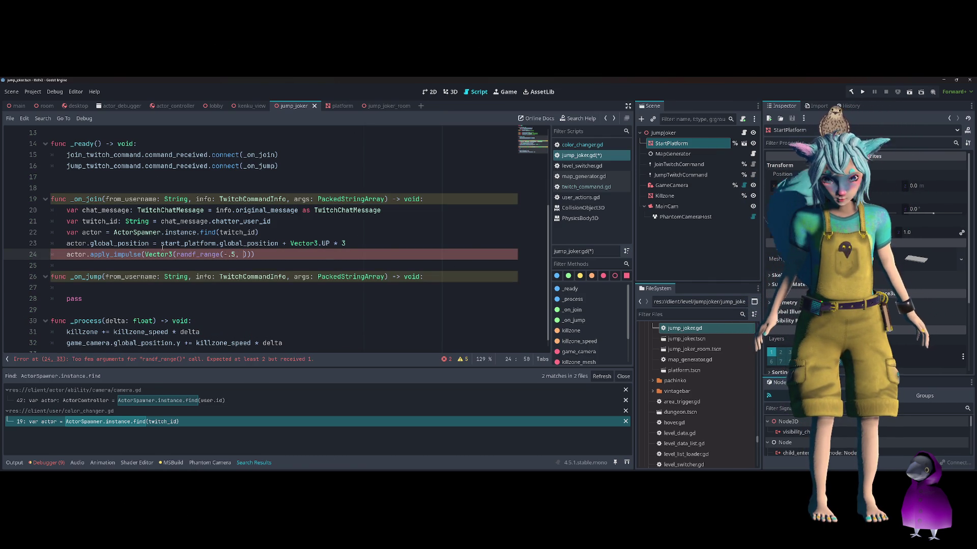
type(".5")
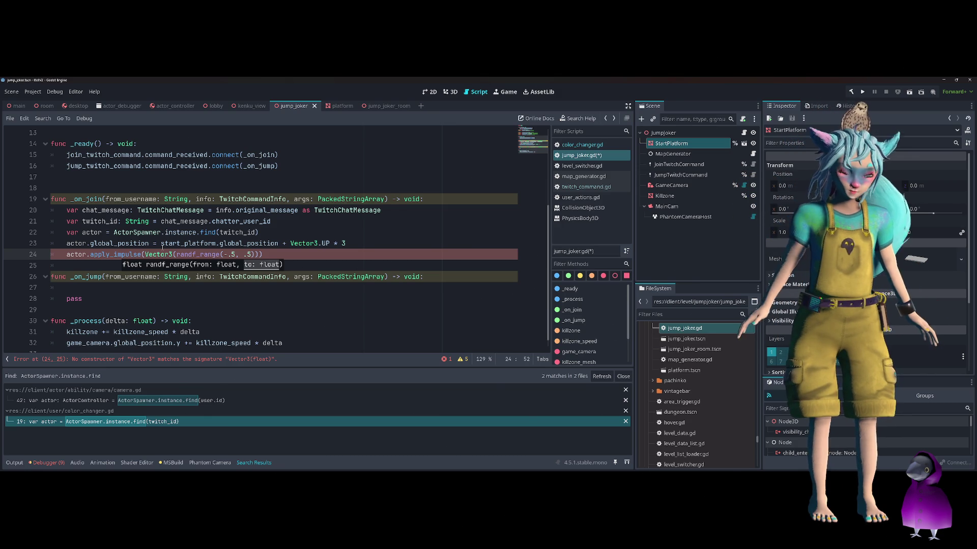
key("End")
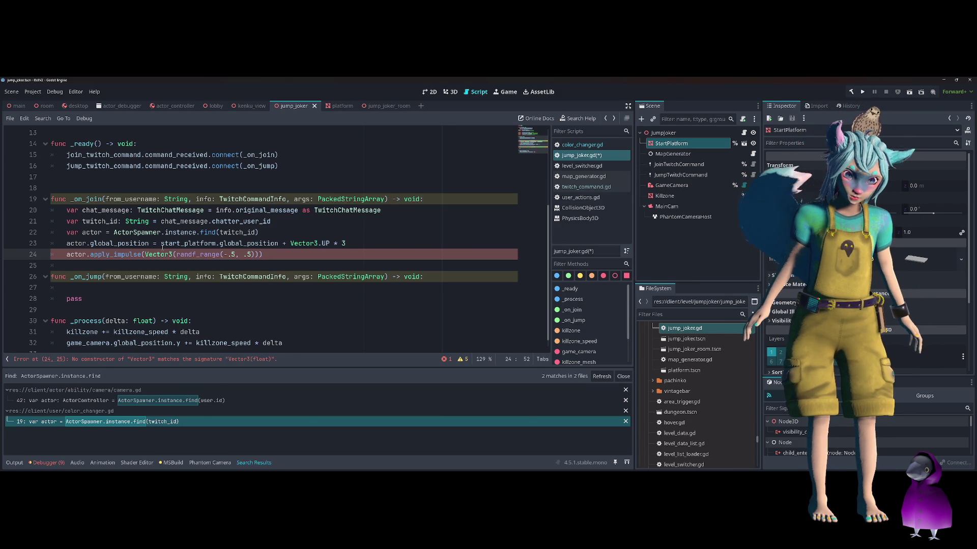
key("shift+Home")
key("BackSpace")
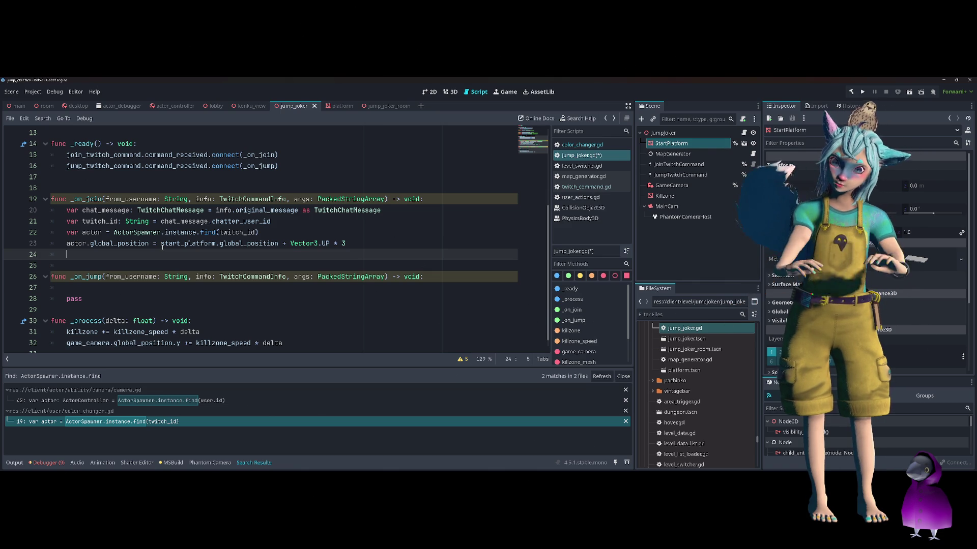
scroll(162, 247, "up", 2)
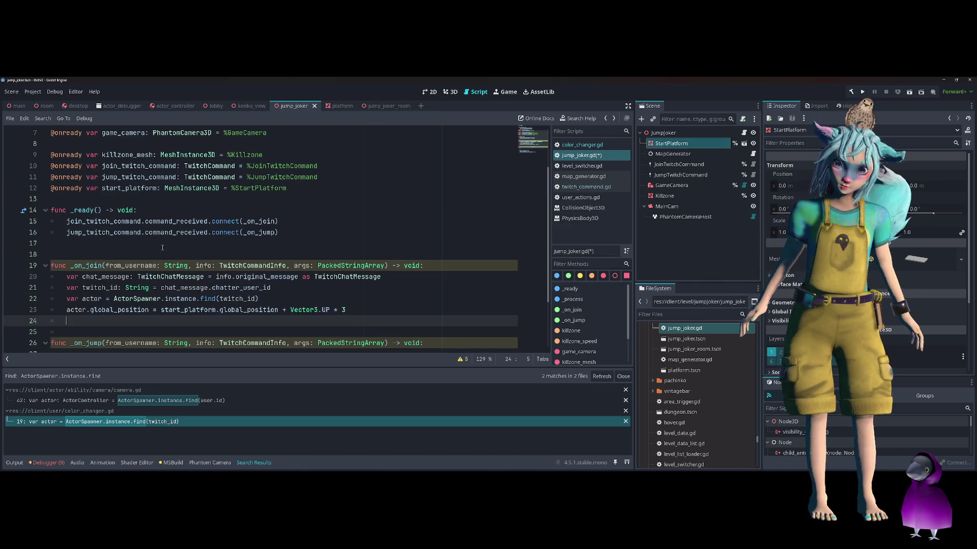
left_click(175, 208)
left_click(175, 202)
key("Return")
key("ctrl+shift+Return")
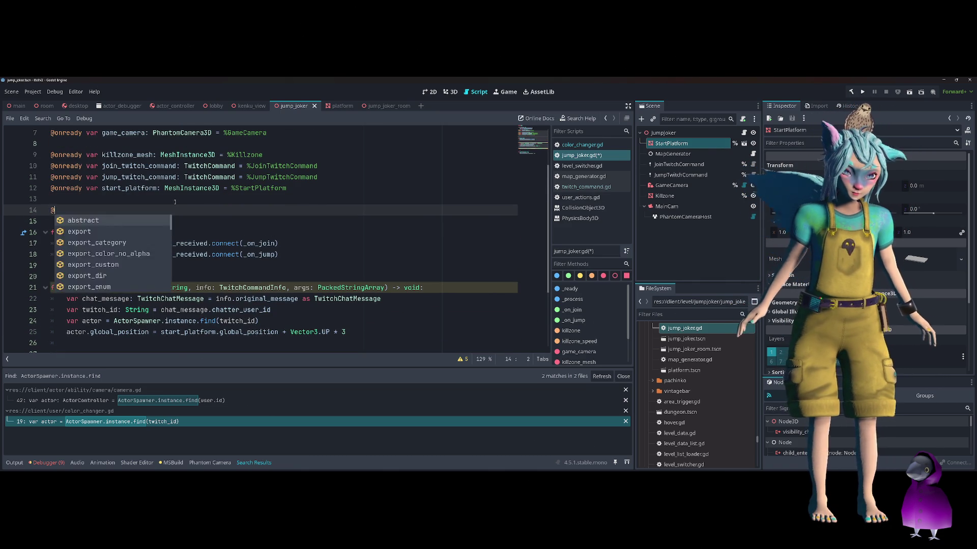
type("@")
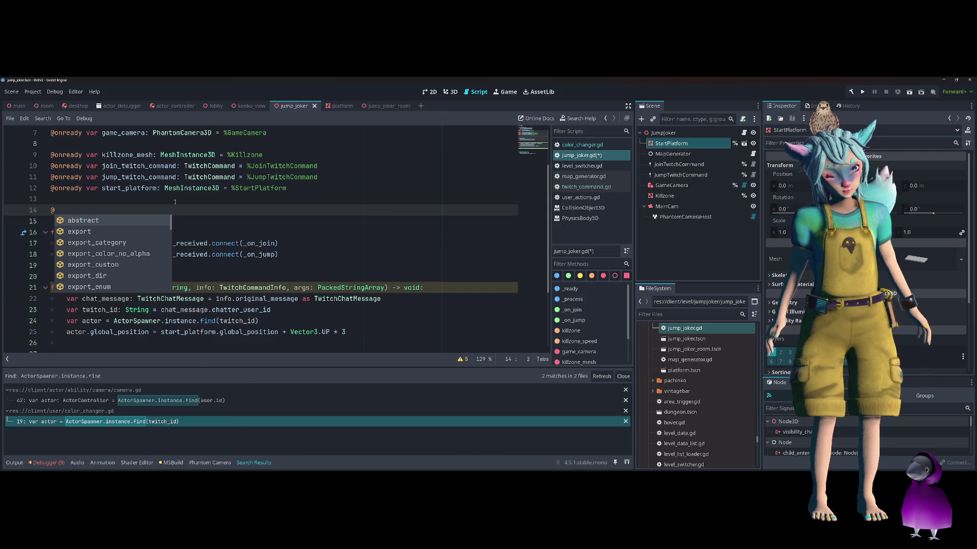
key("BackSpace")
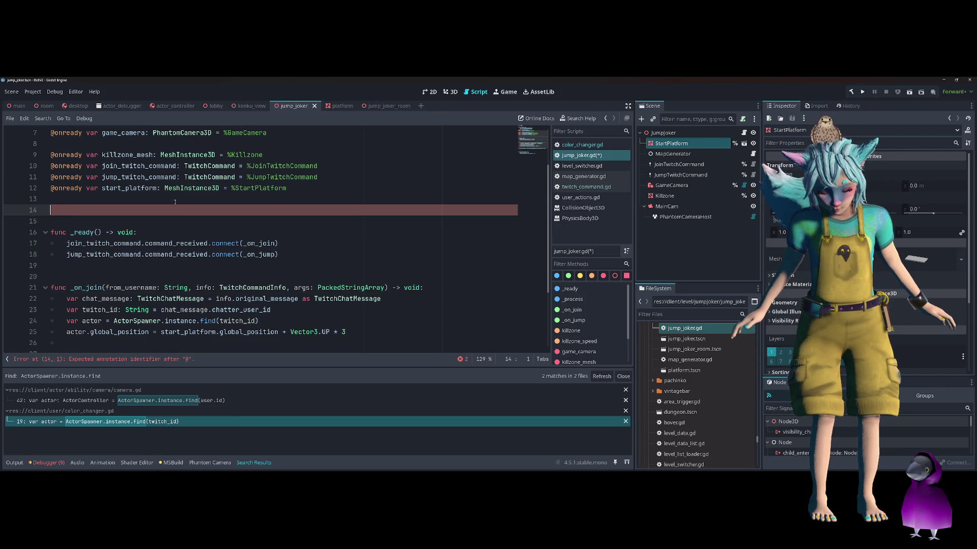
type("var joined_actors:")
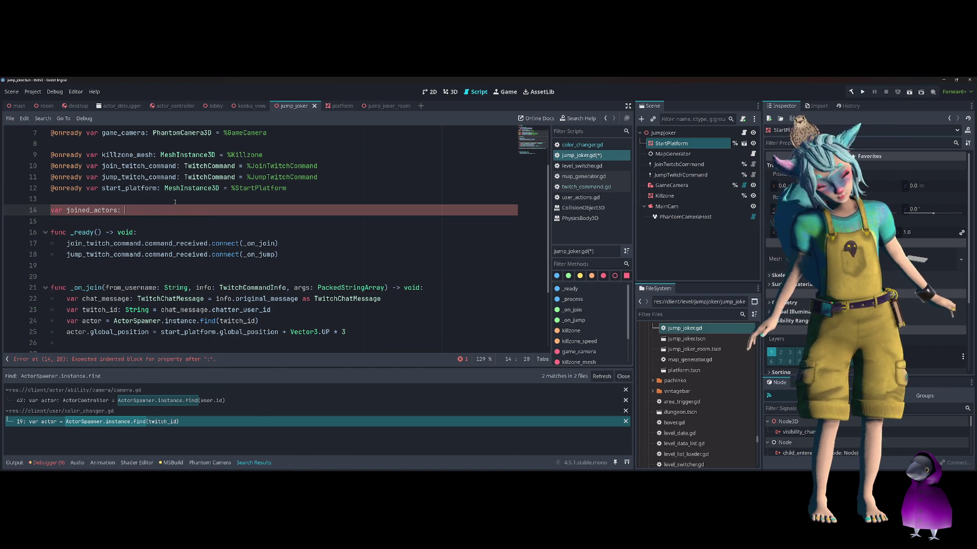
type(" Actor")
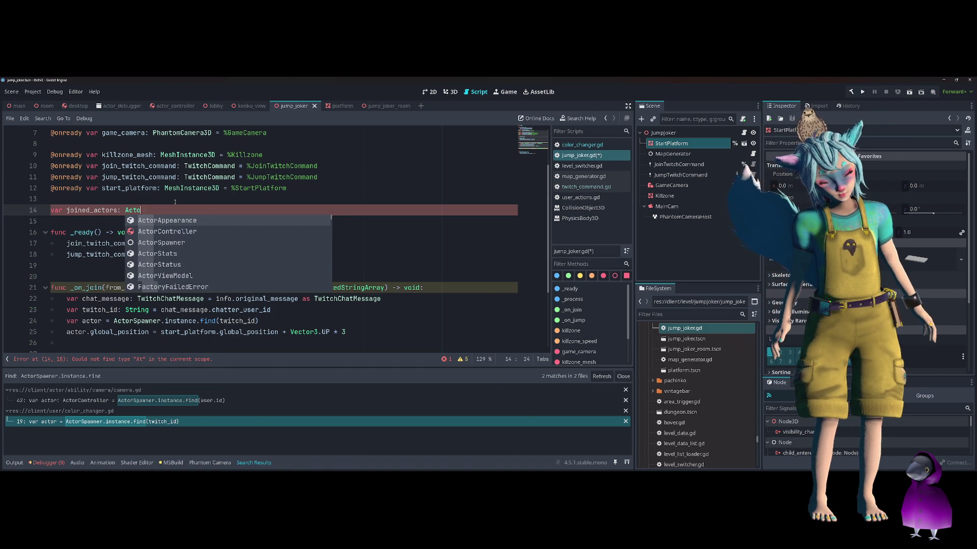
key("Down")
key("Return")
type("[] = []")
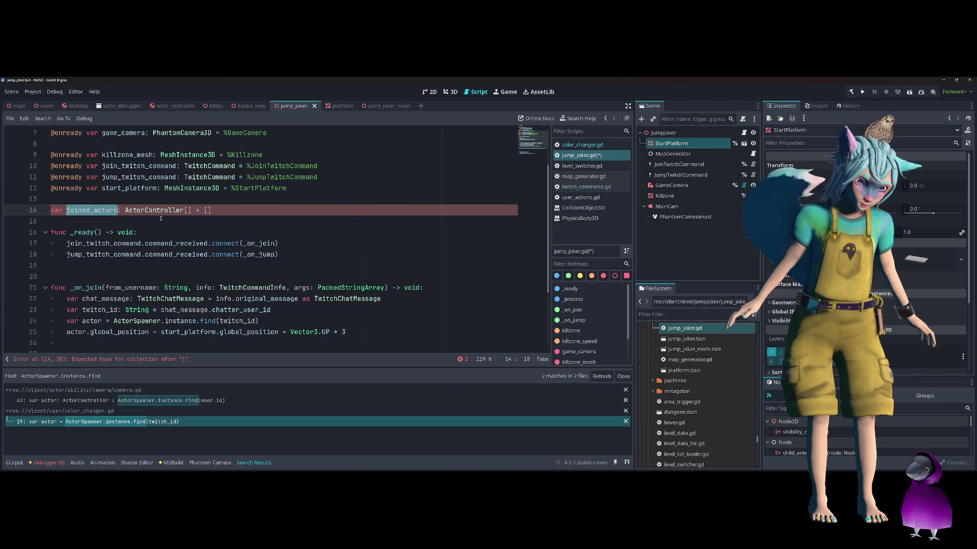
scroll(228, 234, "down", 3)
left_click(229, 233)
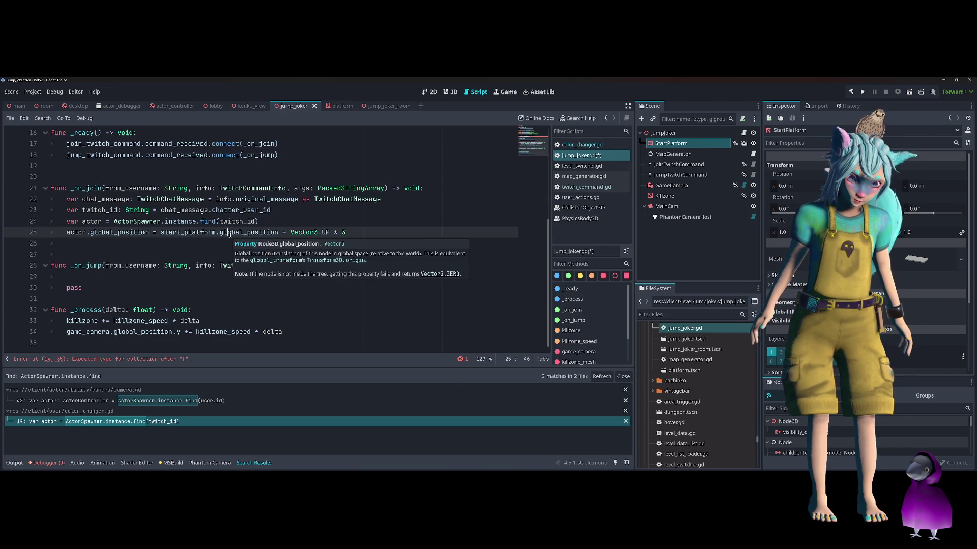
Step: Append '+ Vector3.RIGHT + joined_actors.count()' to the actor placement line
key("End")
type("+ Vector3.")
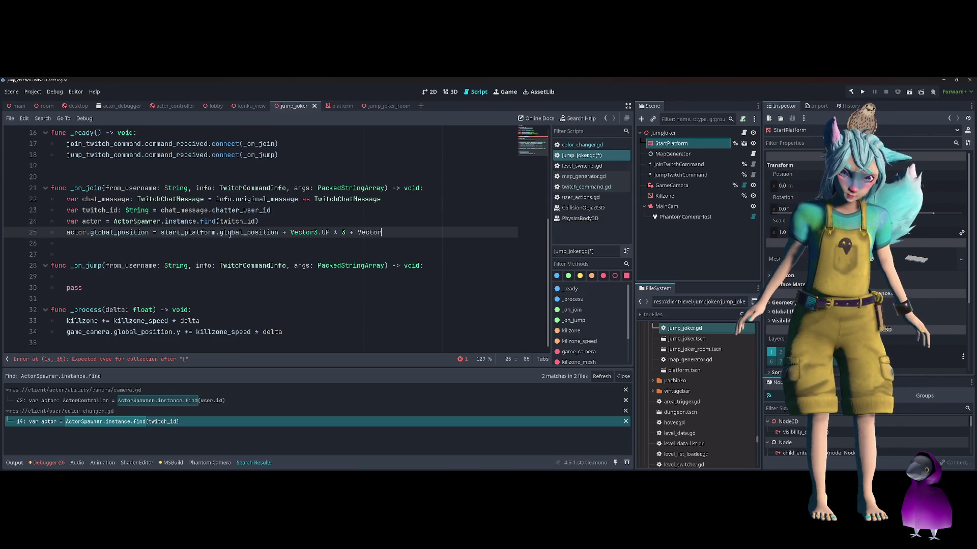
type("L")
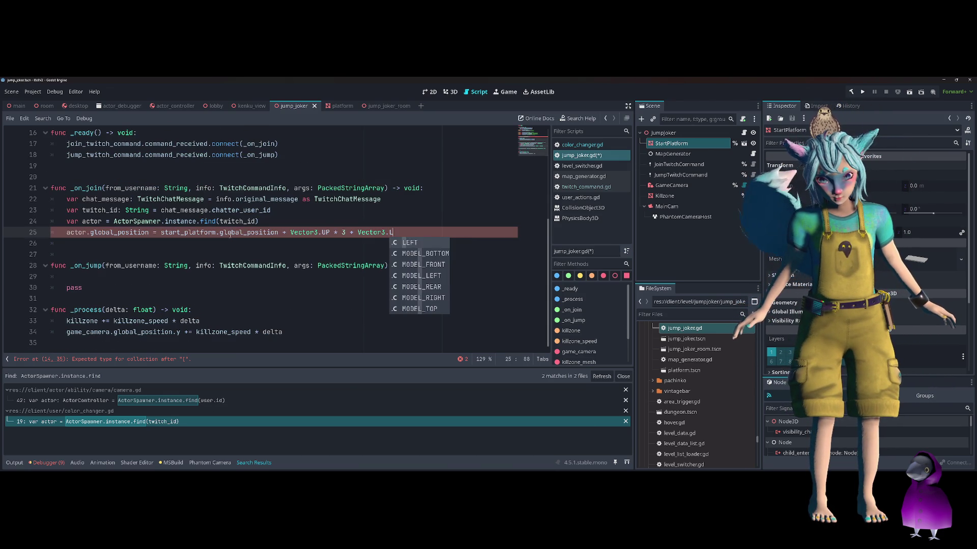
key("BackSpace")
type("RI")
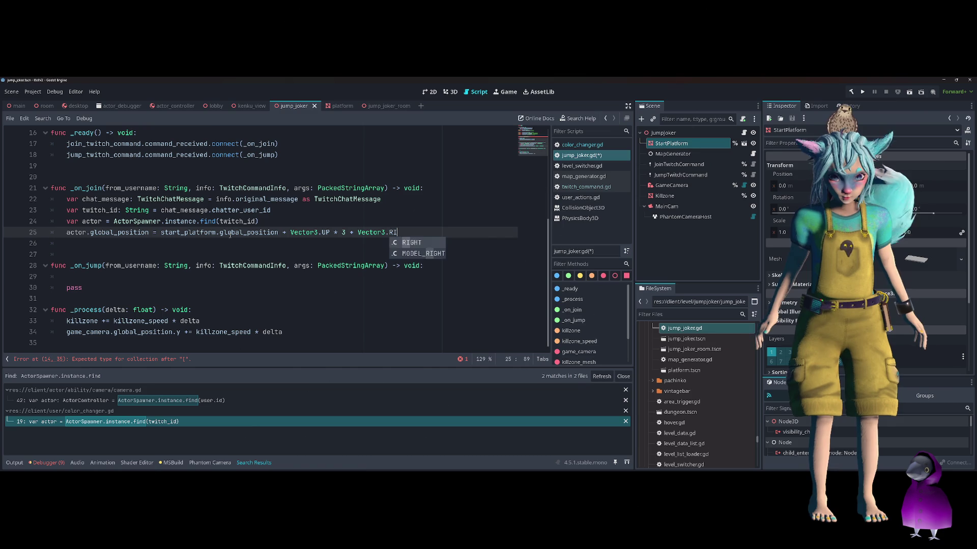
key("Return")
type("+ joined_actors.")
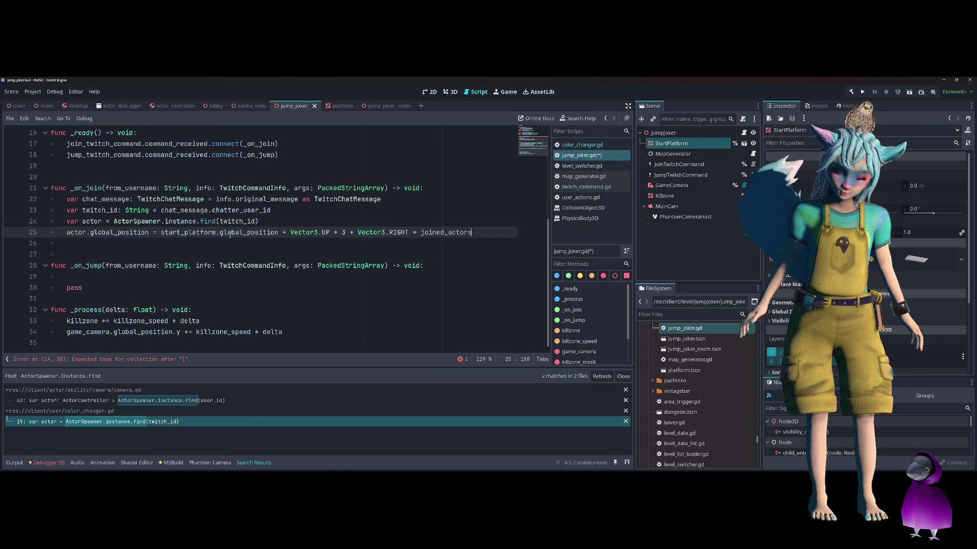
type("cou")
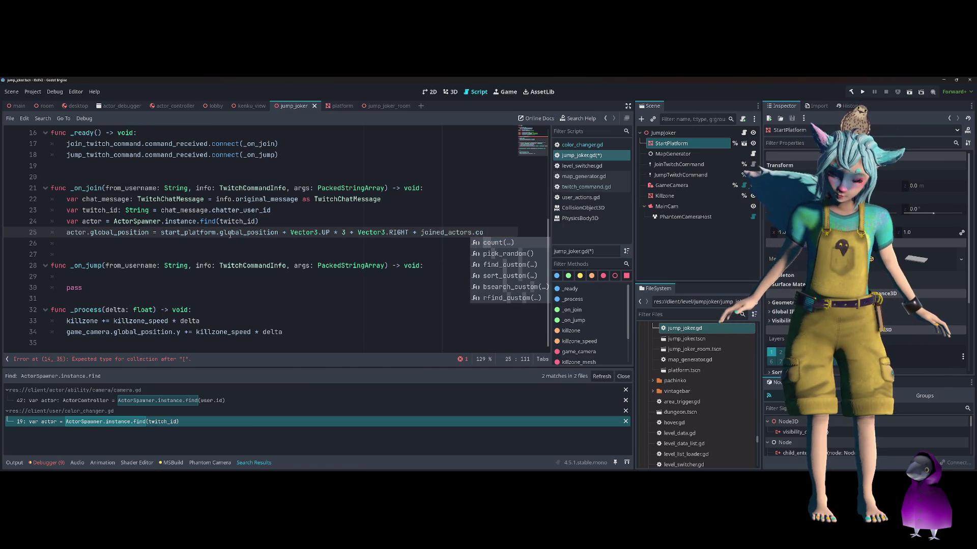
key("Return")
key("Escape")
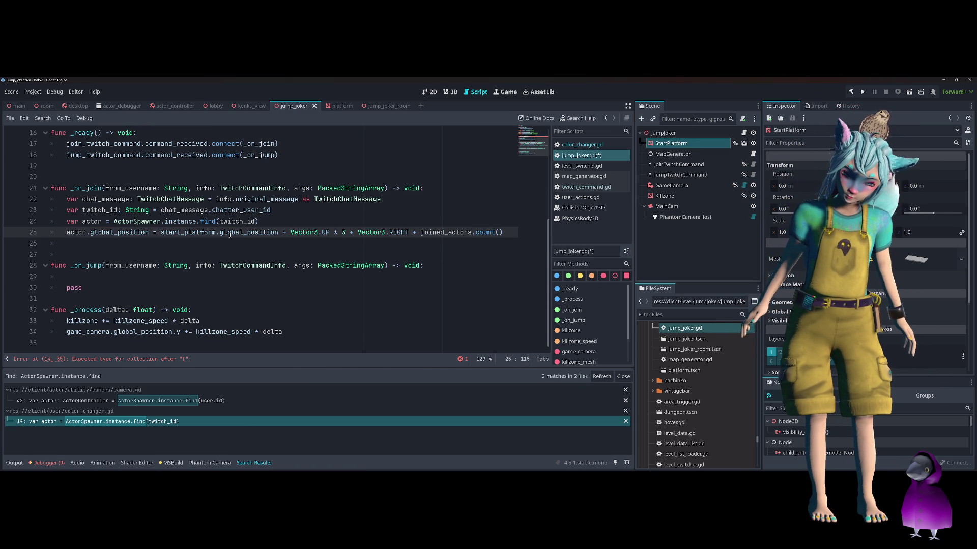
Step: Wrap the placement expression onto a new line using a backslash continuation
left_click(358, 232)
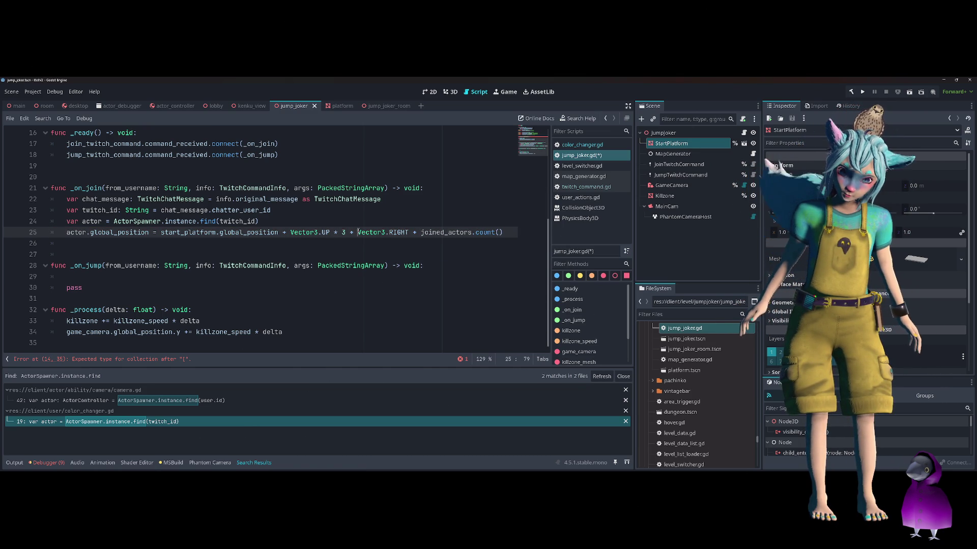
key("Return")
key("Tab")
left_click(358, 232)
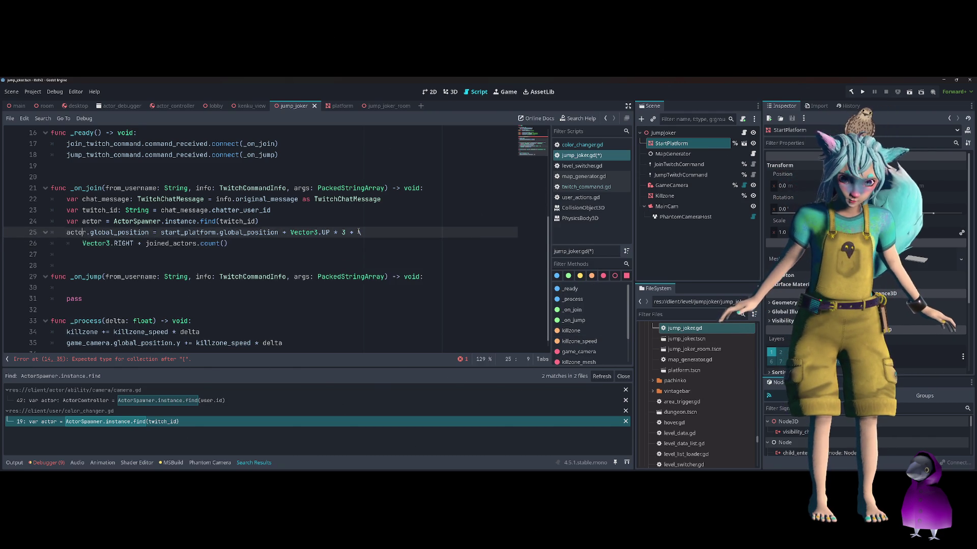
key("Return")
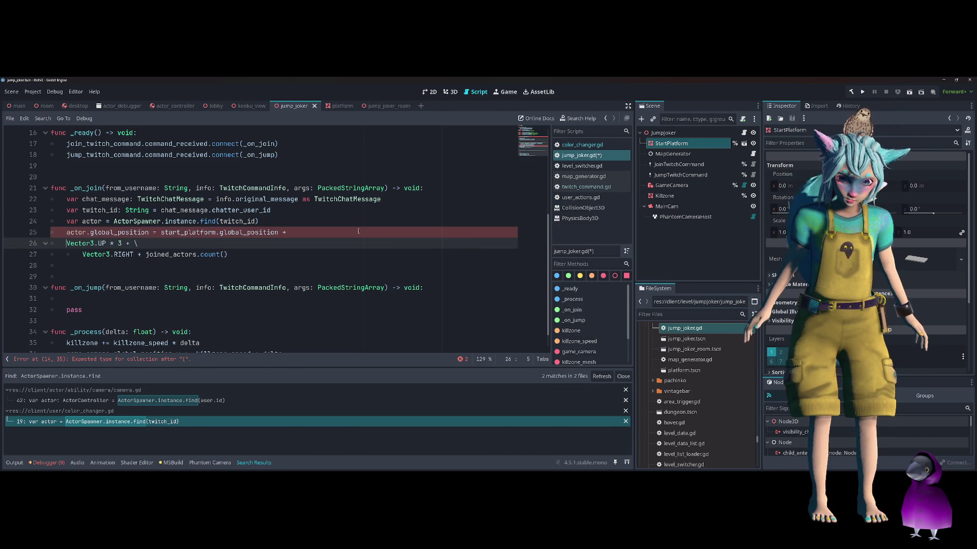
key("Tab")
type("\\")
key("ctrl+Right")
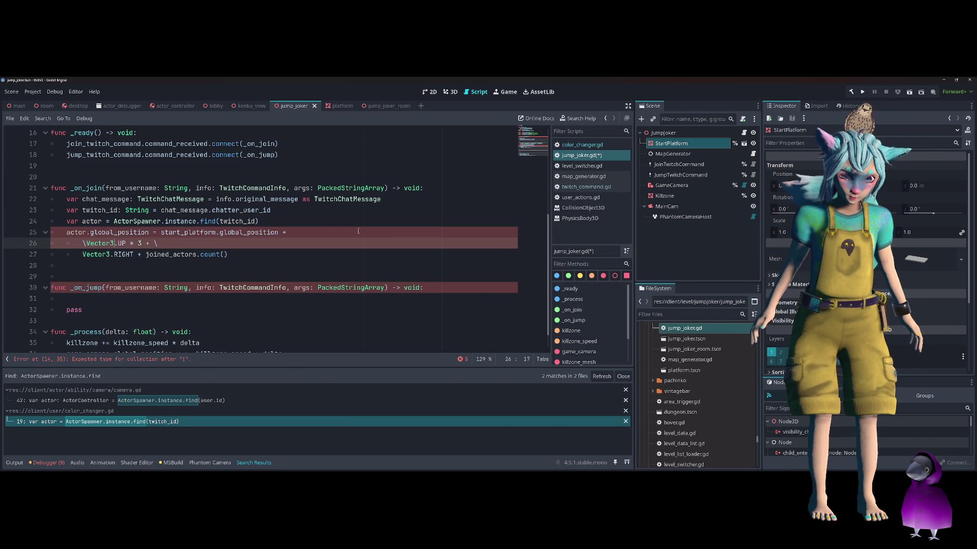
Step: Split line 25 again with a backslash and indent the Vector3.UP line
left_click(359, 232)
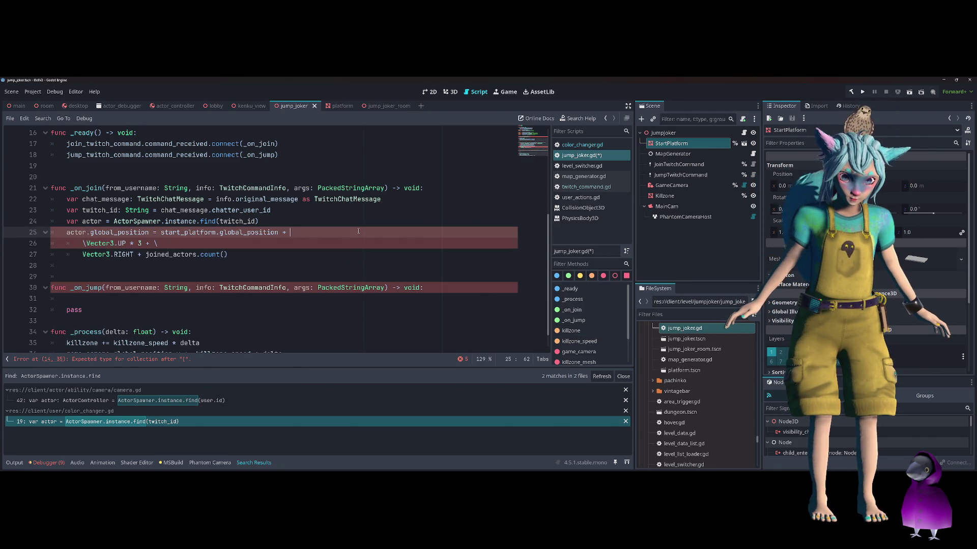
key("Return")
left_click(358, 231)
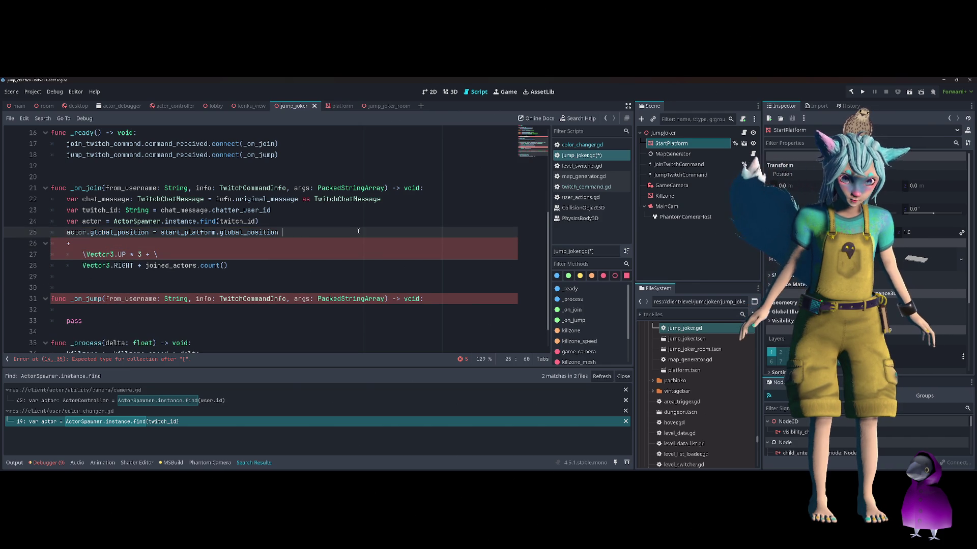
type("\\")
key("Down")
key("Down")
key("BackSpace")
key("BackSpace")
key("BackSpace")
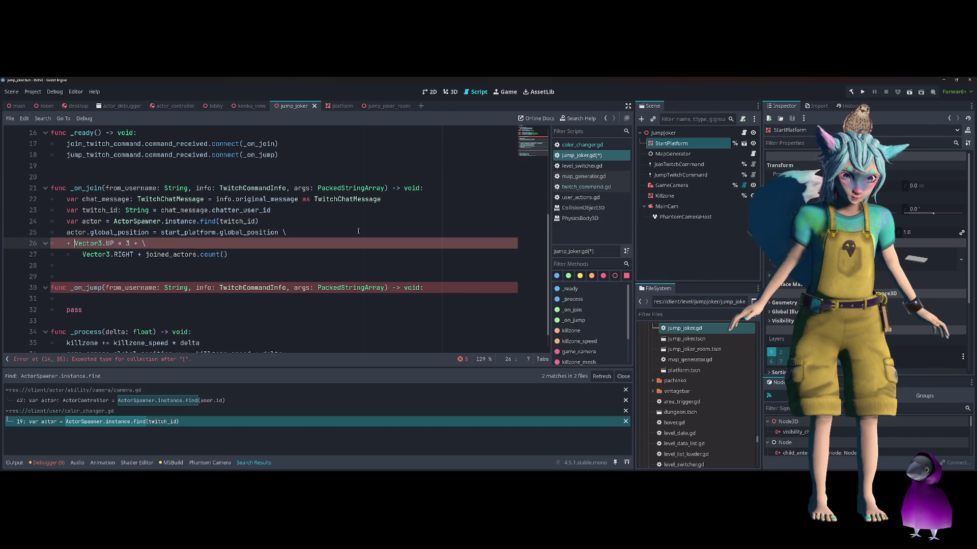
key("Home")
key("Tab")
key("End")
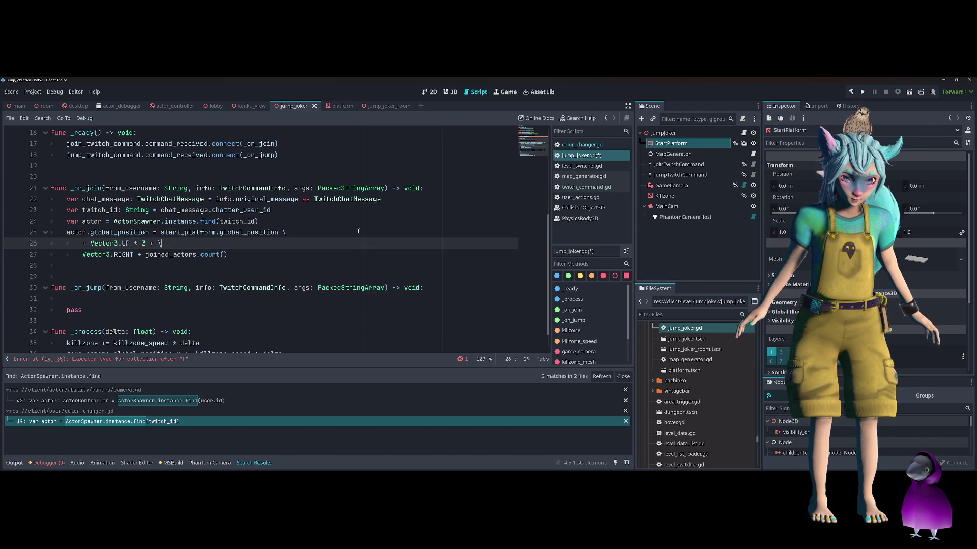
Step: Rejoin the Vector3.RIGHT term, add the last continuation backslash, and save the script
key("Return")
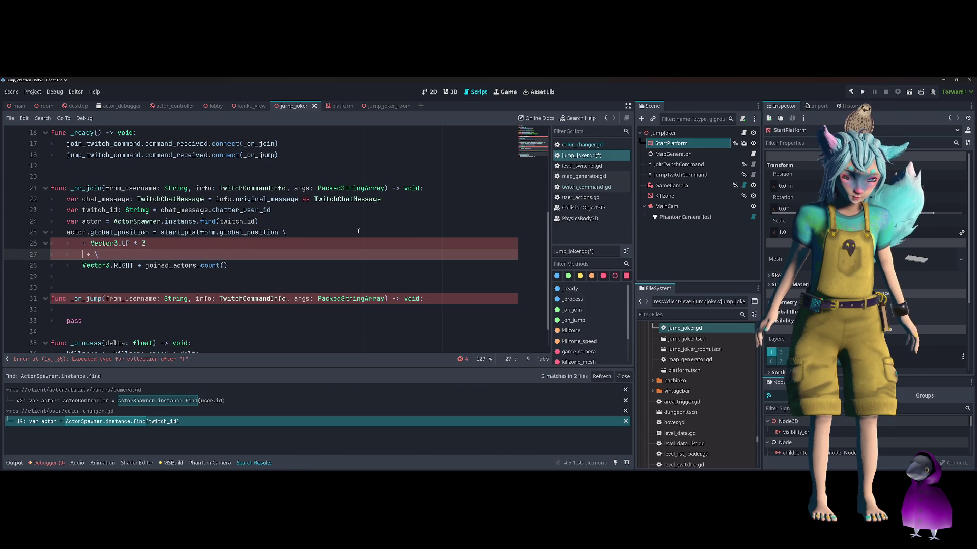
key("Right")
key("Right")
key("Delete")
key("Down")
key("BackSpace")
key("BackSpace")
key("BackSpace")
key("Up")
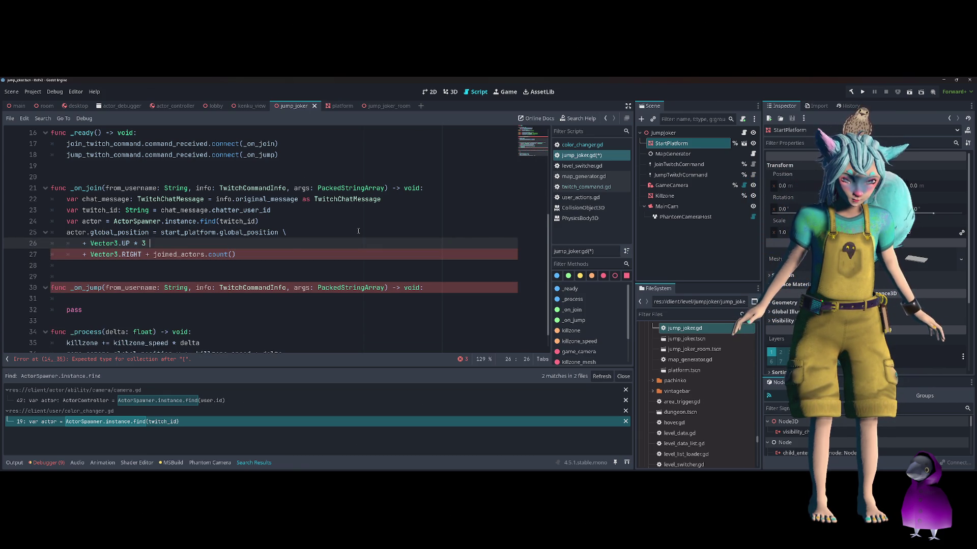
type("\\")
key("Down")
key("Down")
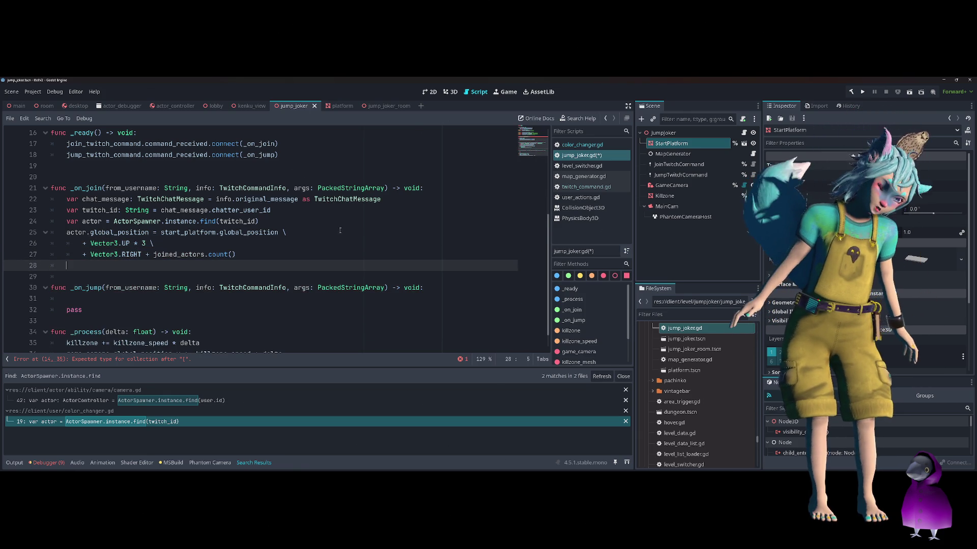
left_click(295, 254)
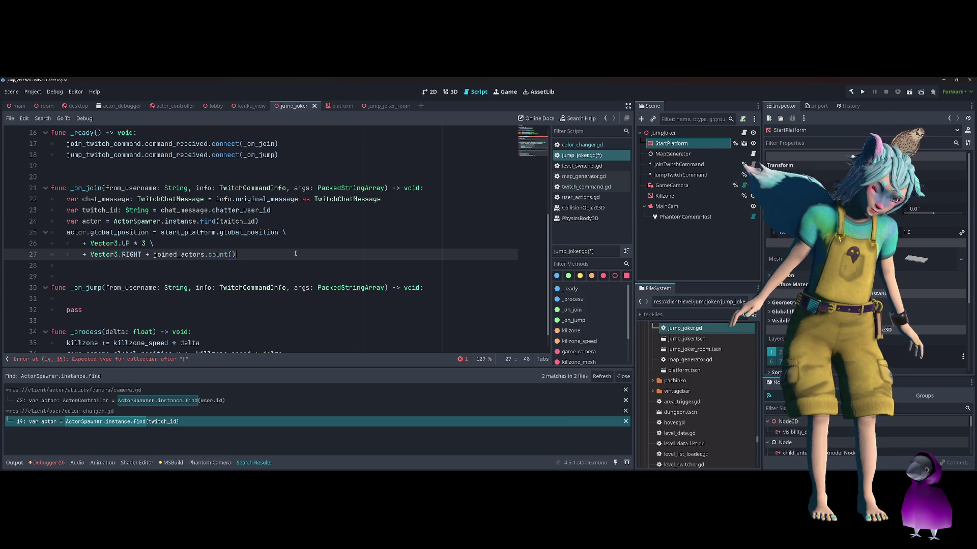
key("ctrl+s")
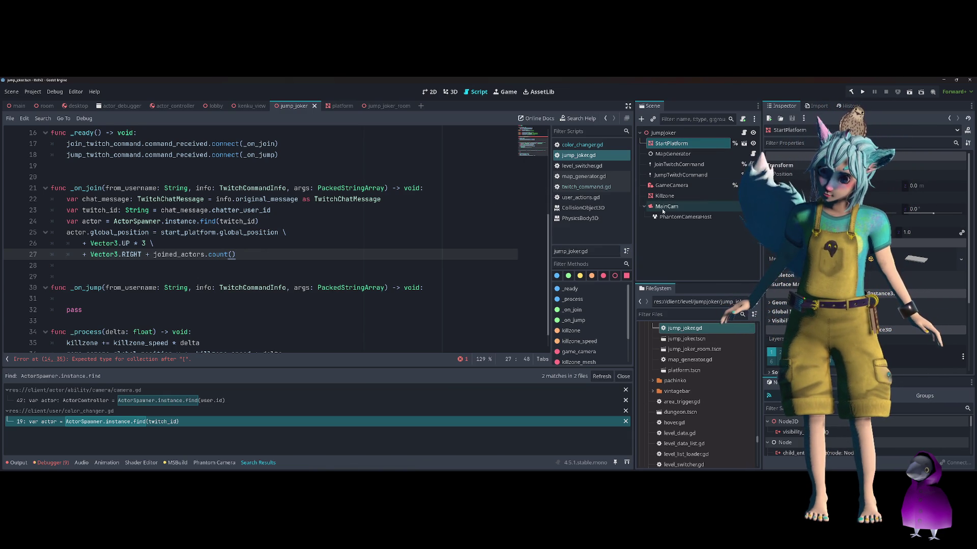
Step: Open platform.tscn and offset the spawned actor position by '+ Vector3.LEFT * 2'
double_click(704, 369)
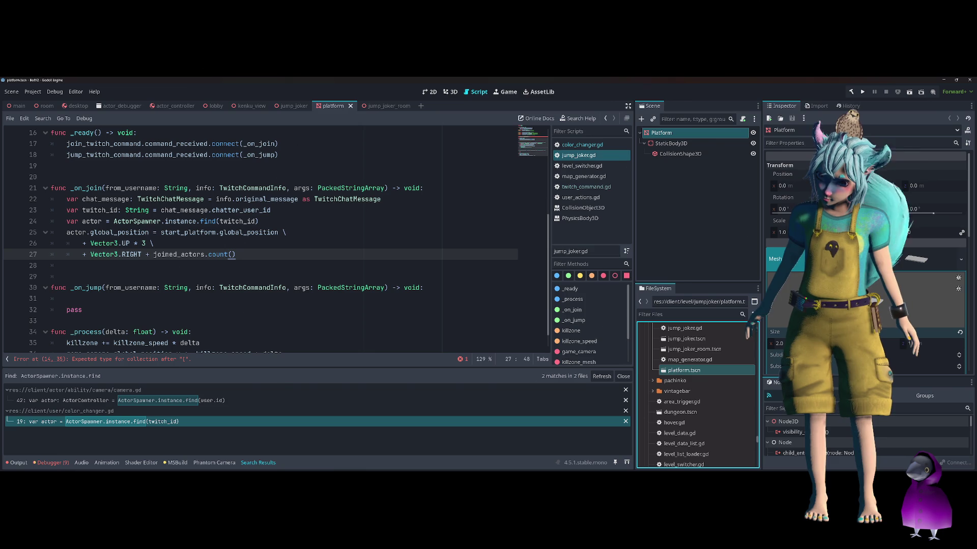
scroll(864, 254, "down", 5)
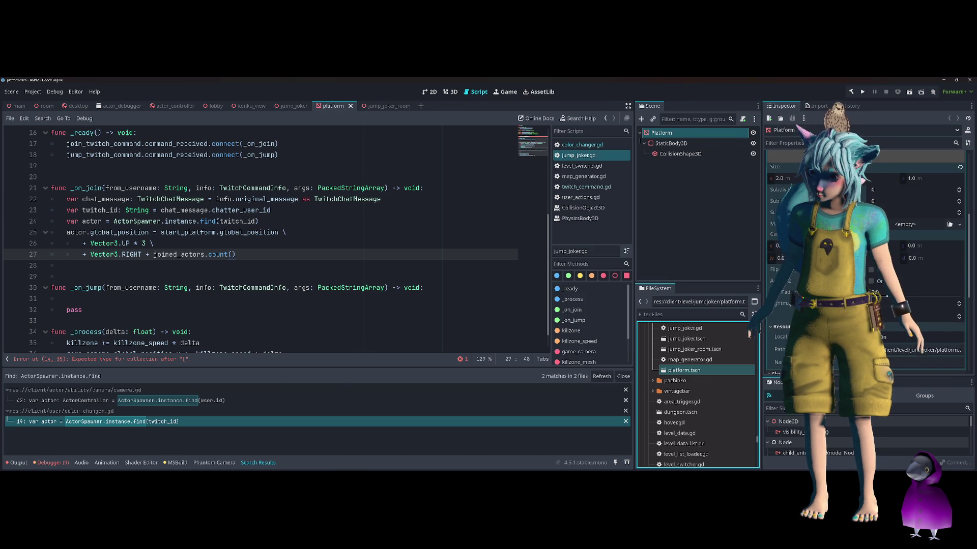
scroll(864, 255, "up", 2)
left_click(279, 252)
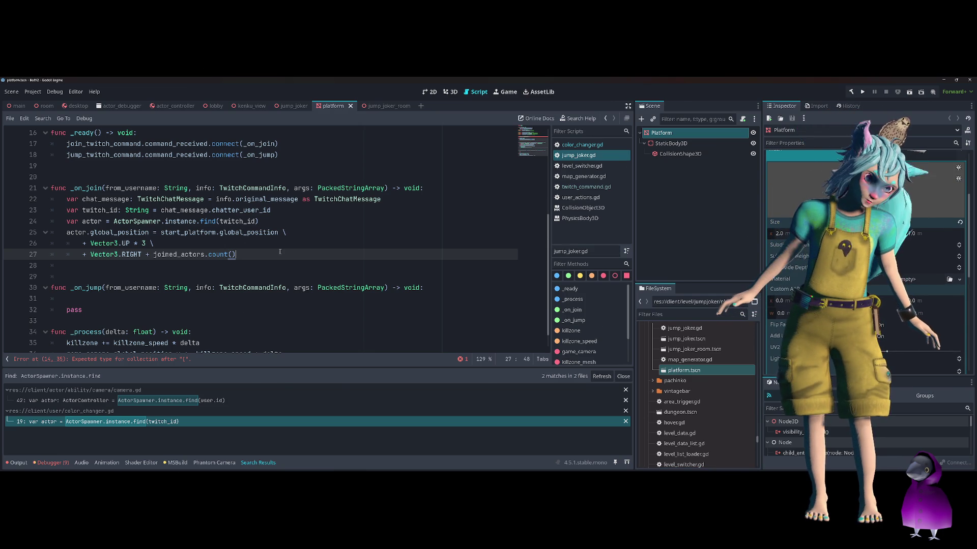
key("Return")
type("+ V")
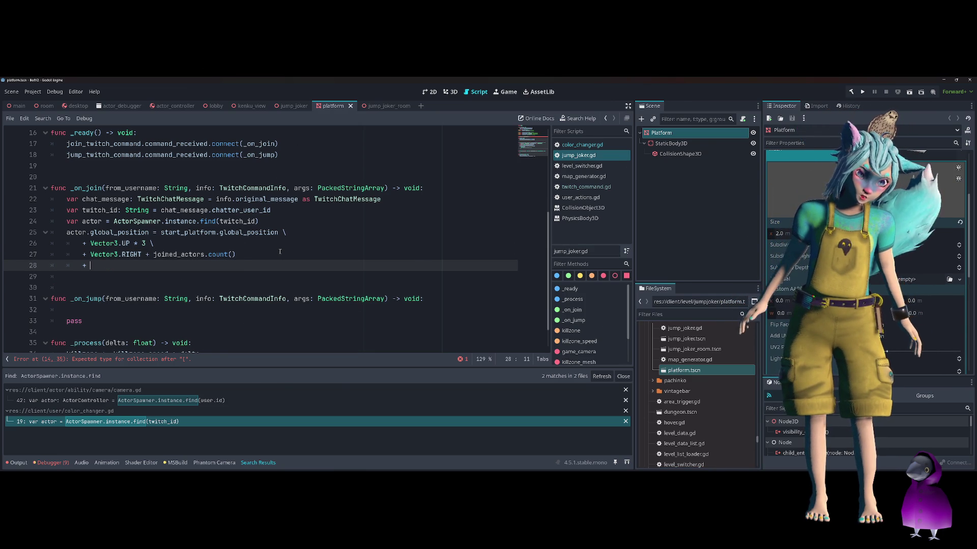
type("ec")
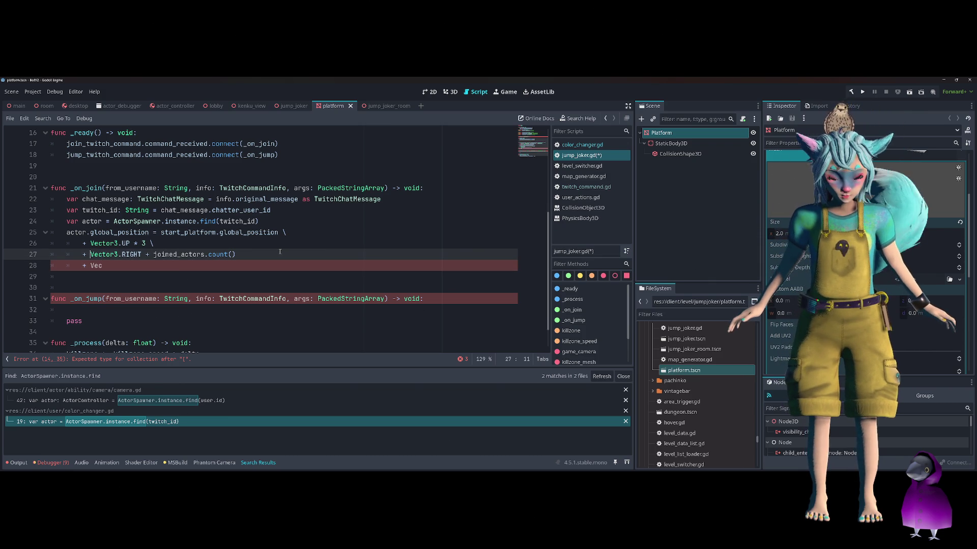
key("BackSpace")
key("BackSpace")
key("BackSpace")
type("Vector3.LEFT * 2")
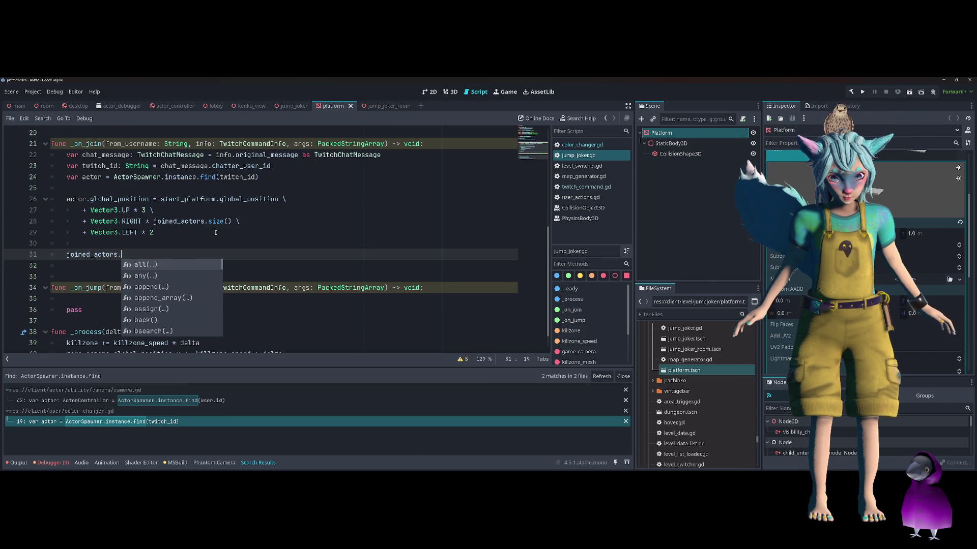
Step: Append each joining actor to joined_actors with joined_actors.append(actor)
key("Return")
type("aco")
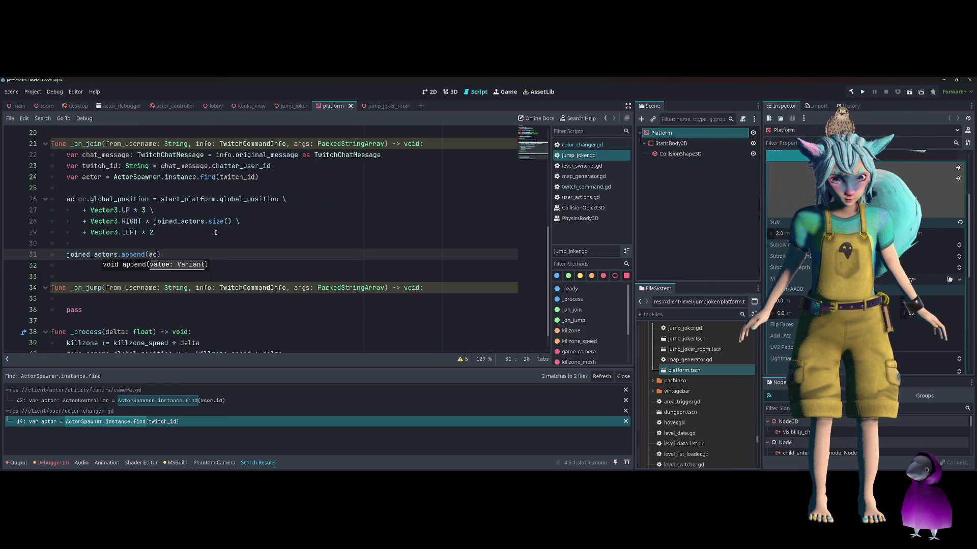
type("to")
key("Return")
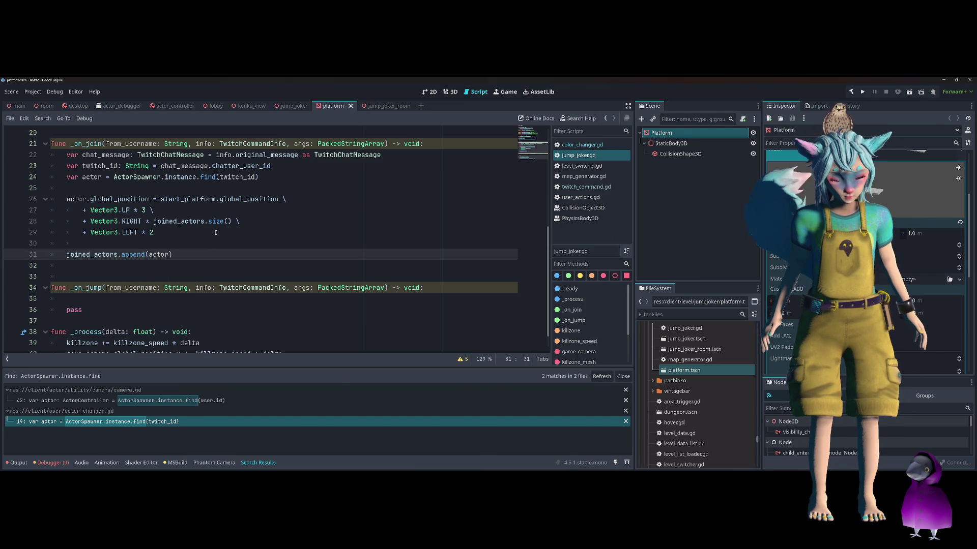
key("Down")
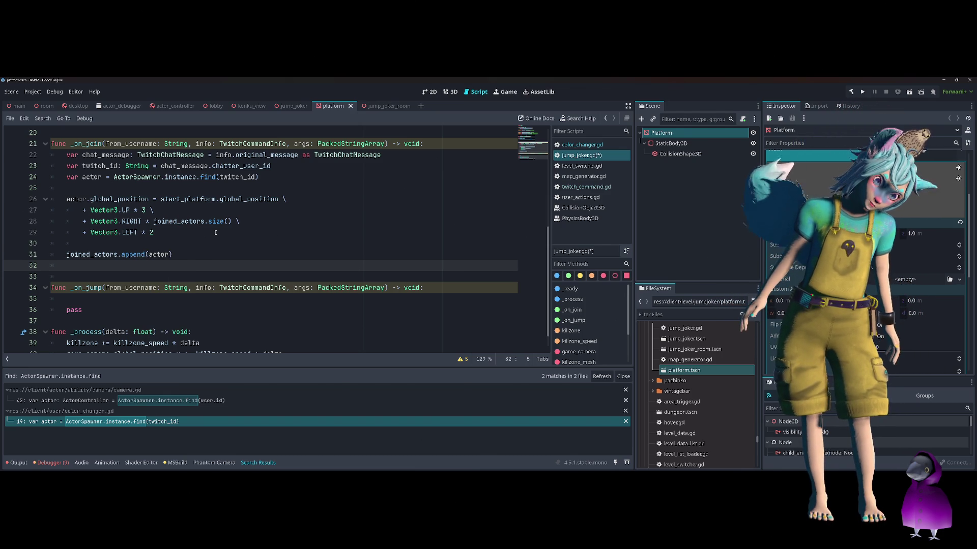
scroll(215, 232, "down", 1)
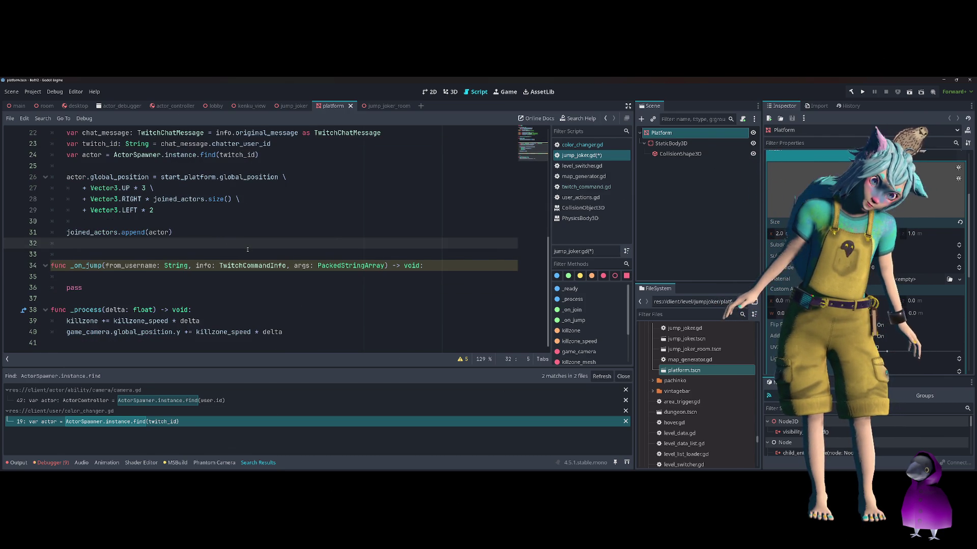
left_click(221, 279)
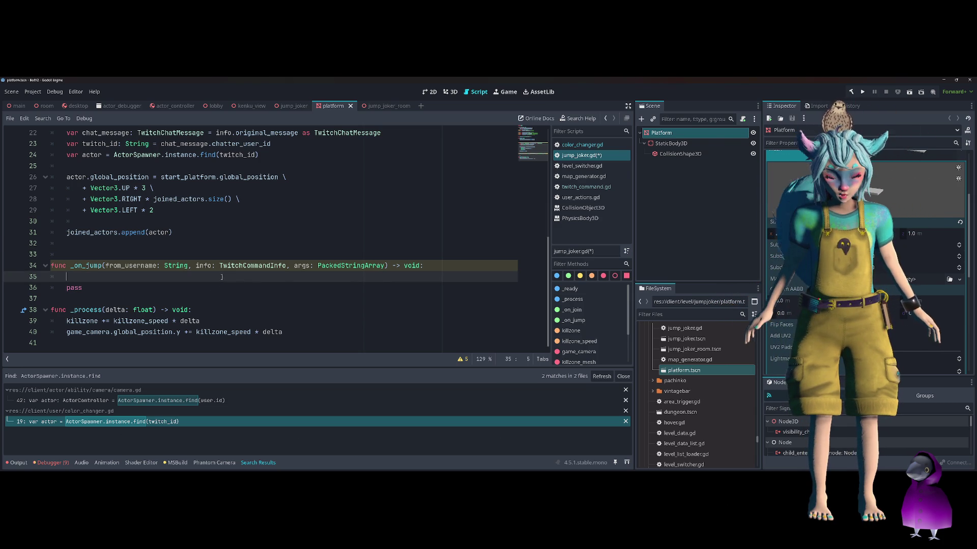
Step: Declare 'var angle = args[0]' and duplicate it as 'var power = args[1]' in _on_jump
type("args")
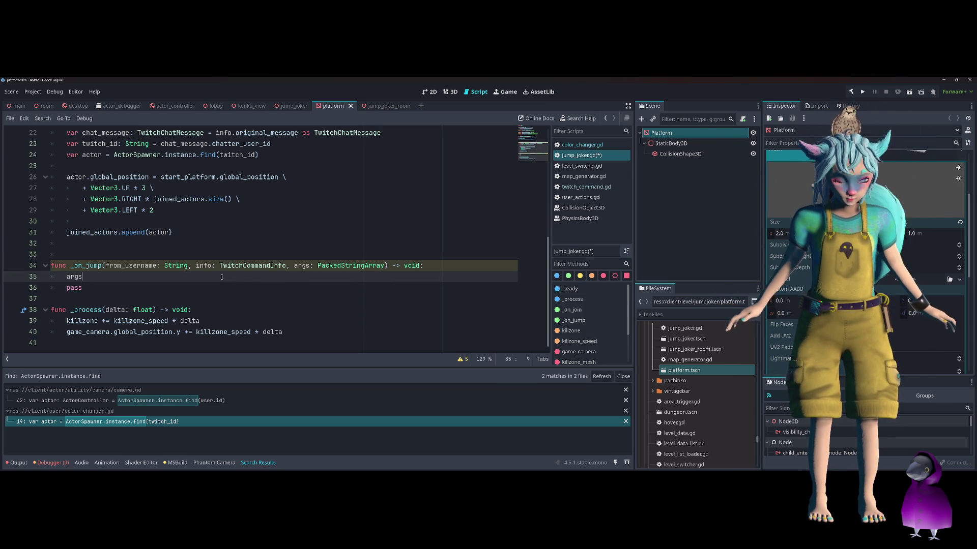
type("[0")
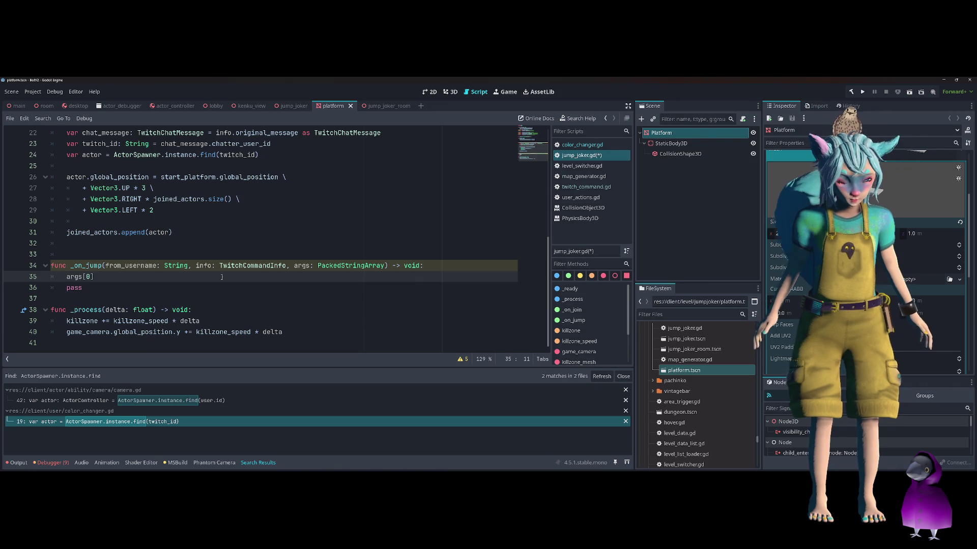
type("]")
type("var angle")
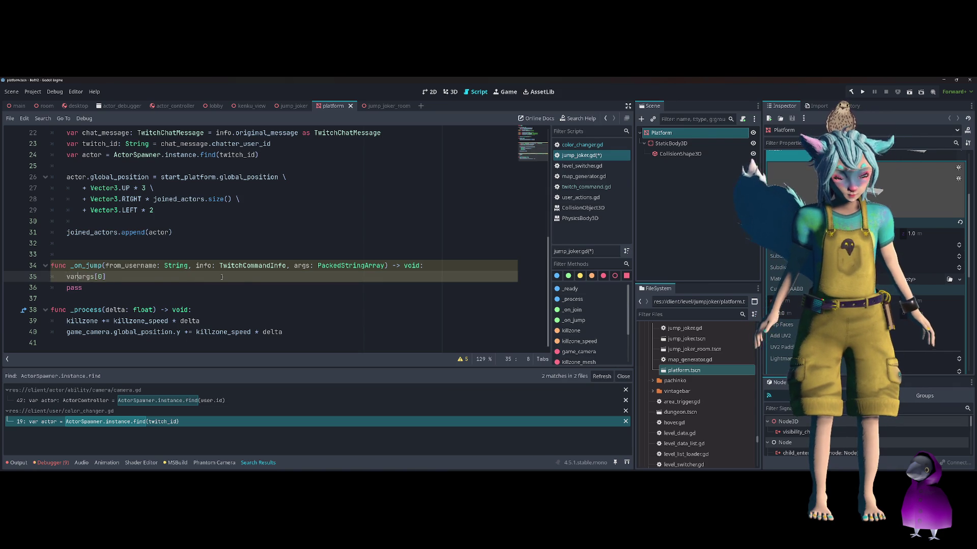
type(" =")
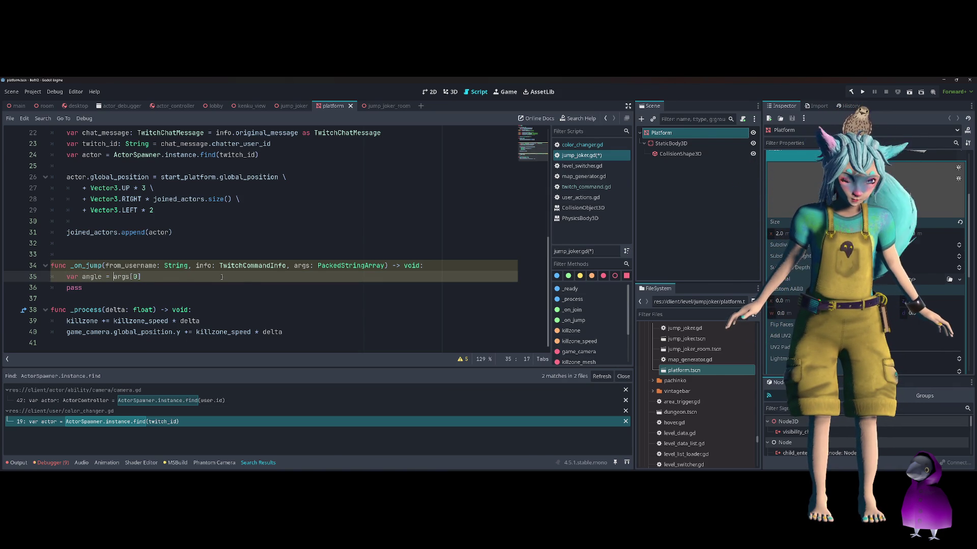
key("Home")
key("ctrl+shift+d")
key("ctrl+shift+Right")
type("power")
key("End")
key("Left")
key("BackSpace")
type("1")
Step: Convert both angle and power arguments to integers with int()
key("Up")
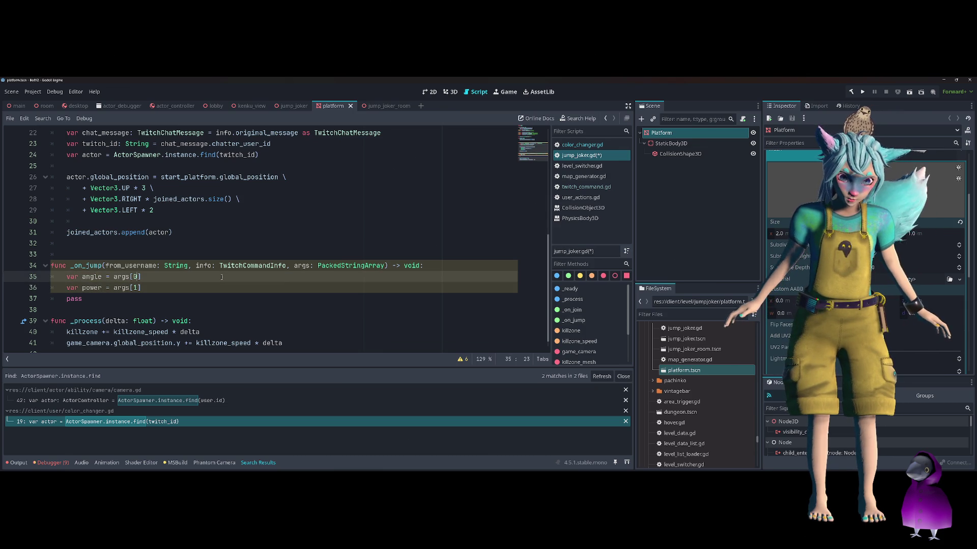
type("int(")
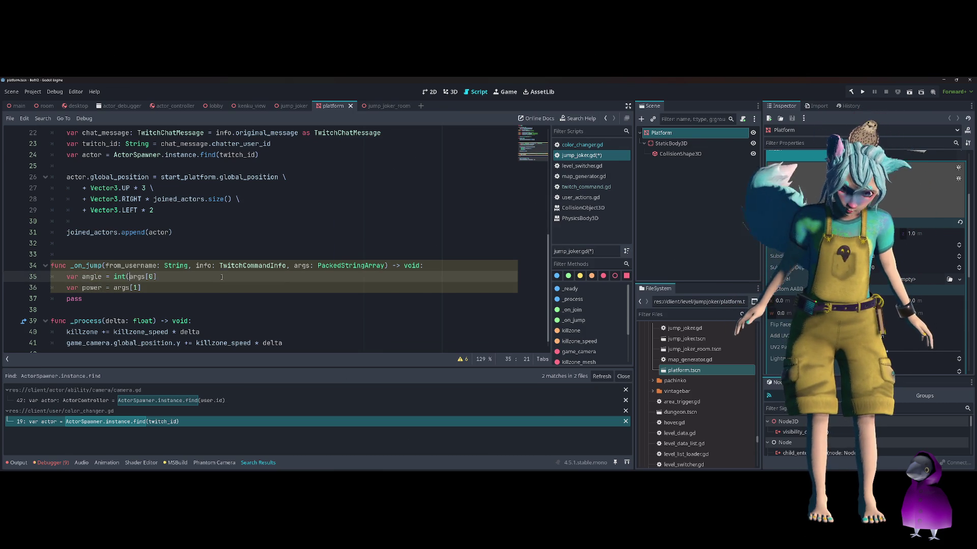
key("End")
type(")")
key("Down")
type("int(")
key("End")
type(")")
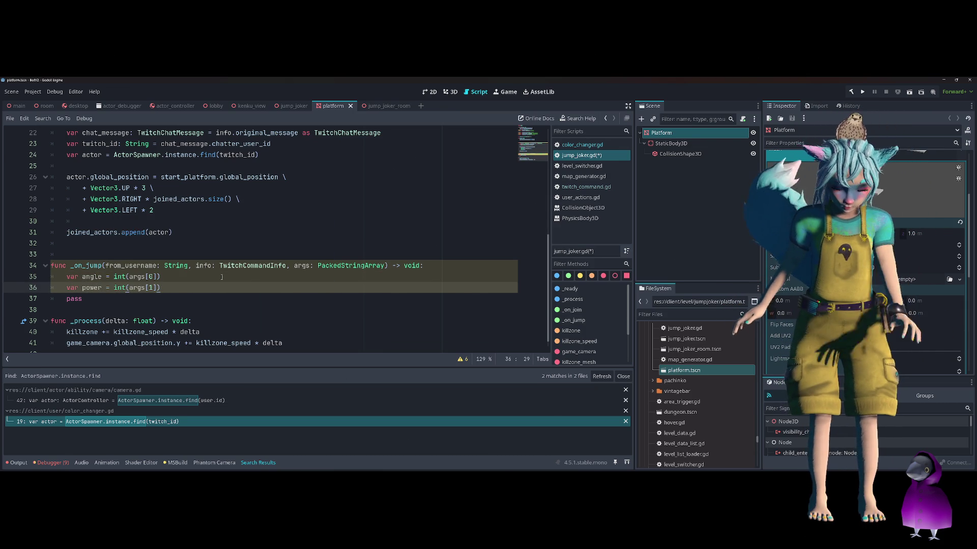
Step: Wrap the angle value in clamp() with limits -180 and 180
key("Up")
key("Left")
key("Left")
key("Left")
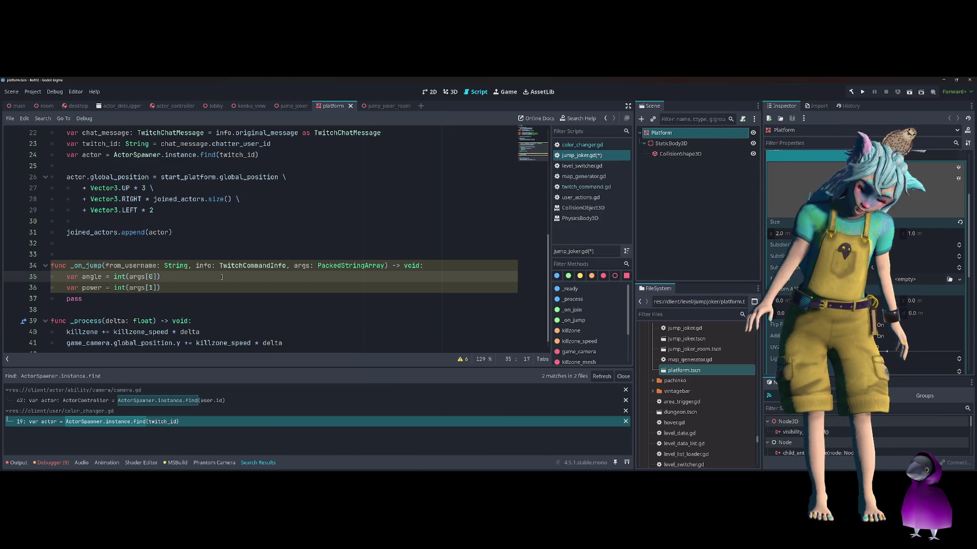
type("clamp(")
key("End")
type(")")
key("Left")
type(", ")
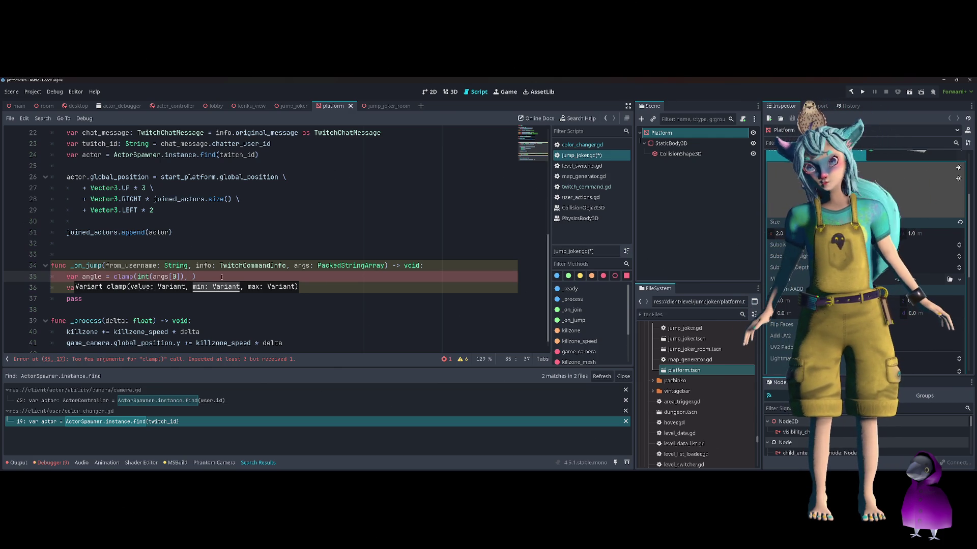
type("-18")
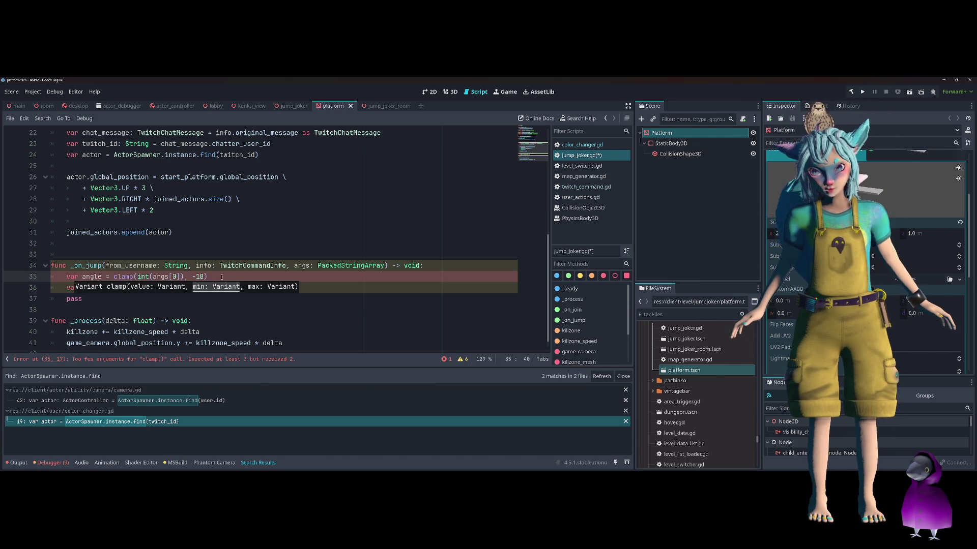
type("0, 180")
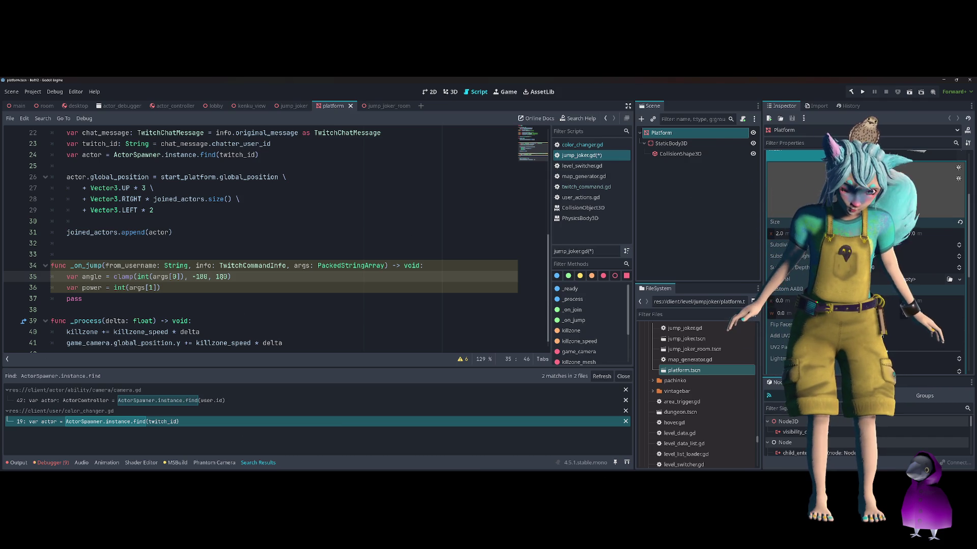
Step: Narrow the angle clamp limits to -90 and 90
key("ctrl+shift+Left")
key("ctrl+shift+Left")
key("ctrl+shift+Left")
key("shift+Right")
key("shift+Right")
key("shift+Right")
key("BackSpace")
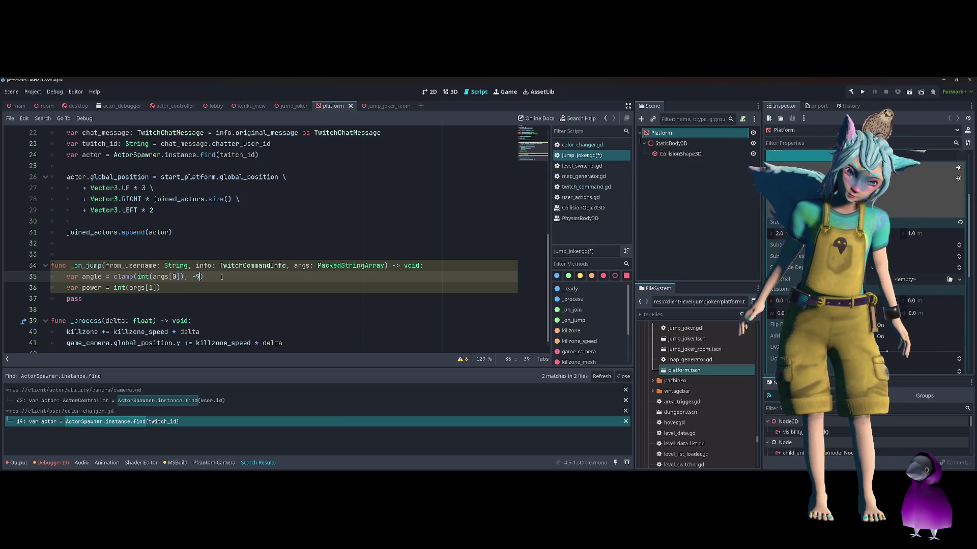
type("90, 90")
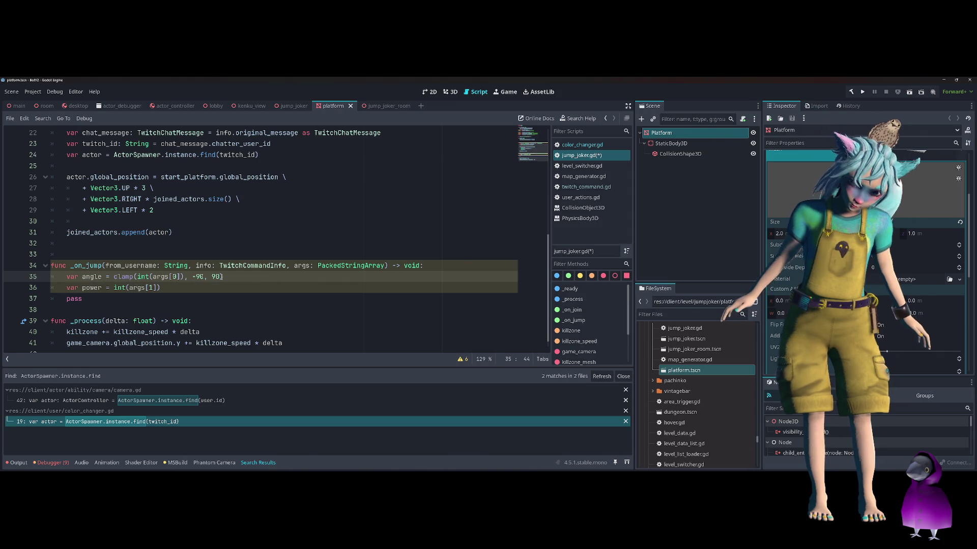
key("Down")
Step: Clamp the power value between 0 and 500
key("Left")
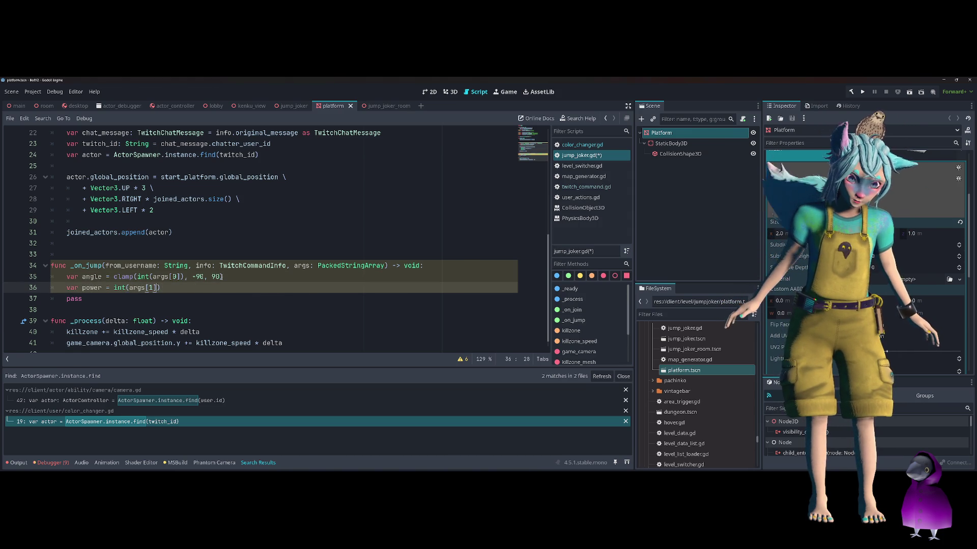
type("clamp(")
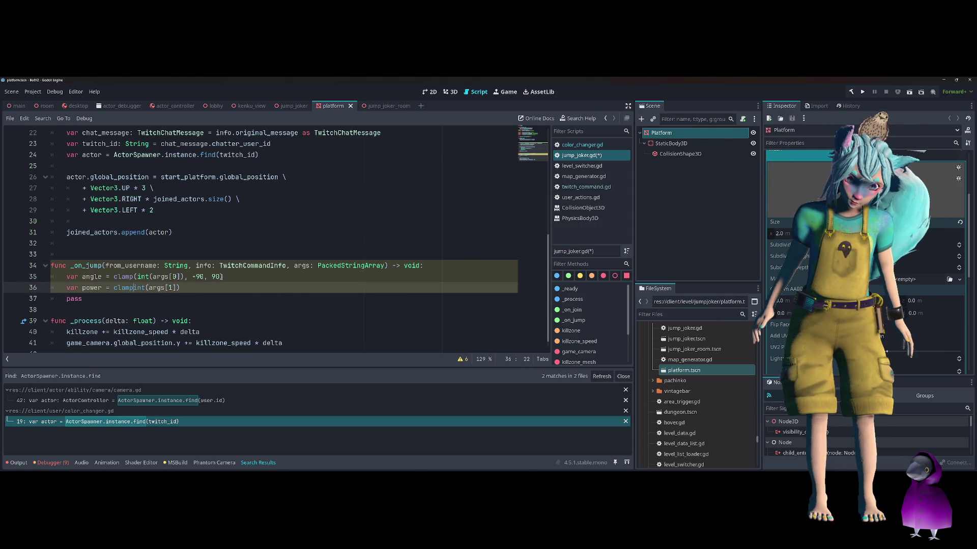
key("End")
type(", 0")
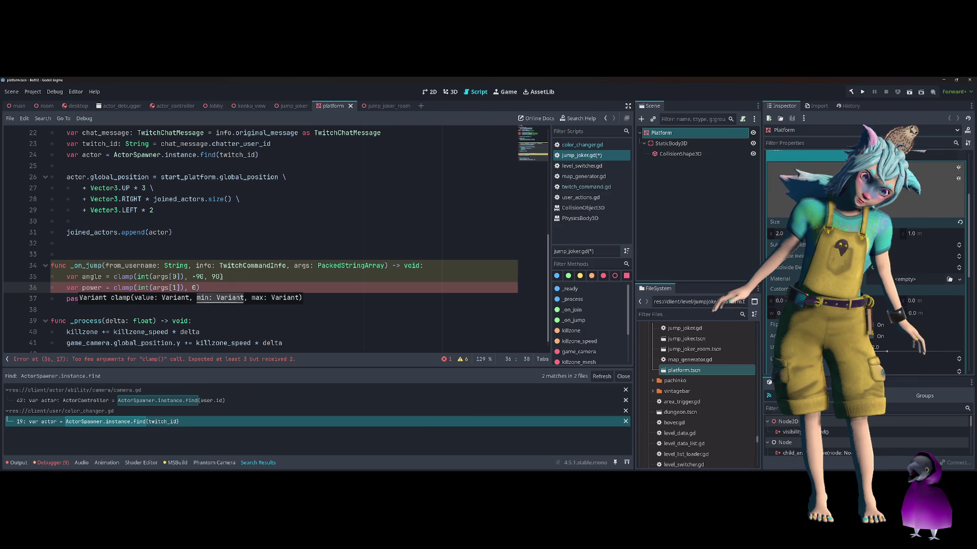
type(" ,")
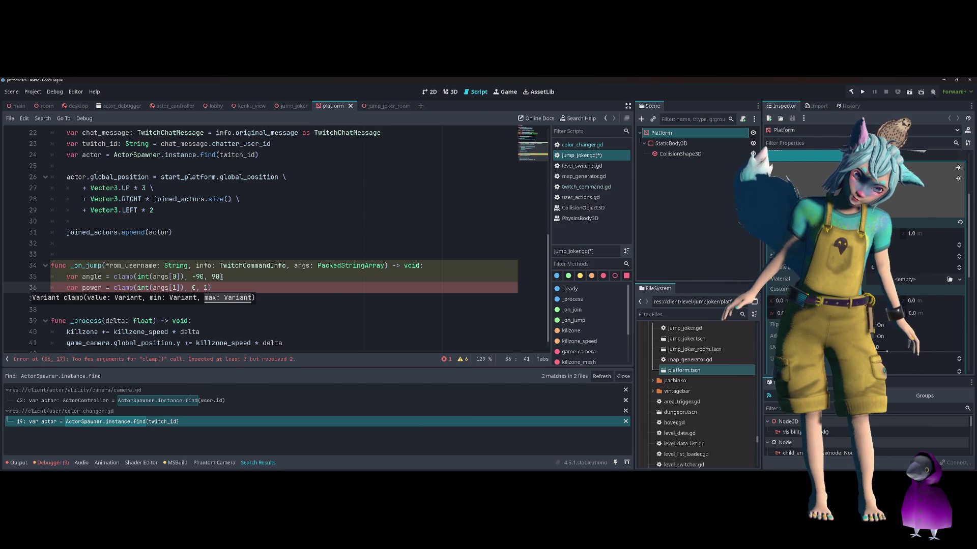
type("500")
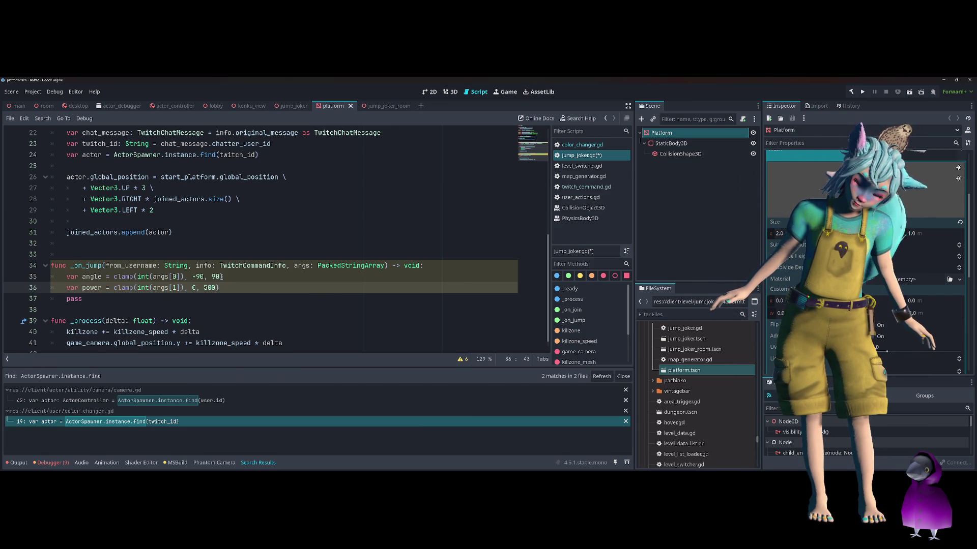
key("Down")
Step: Insert a blank line above pass to make room for the jump code
key("Home")
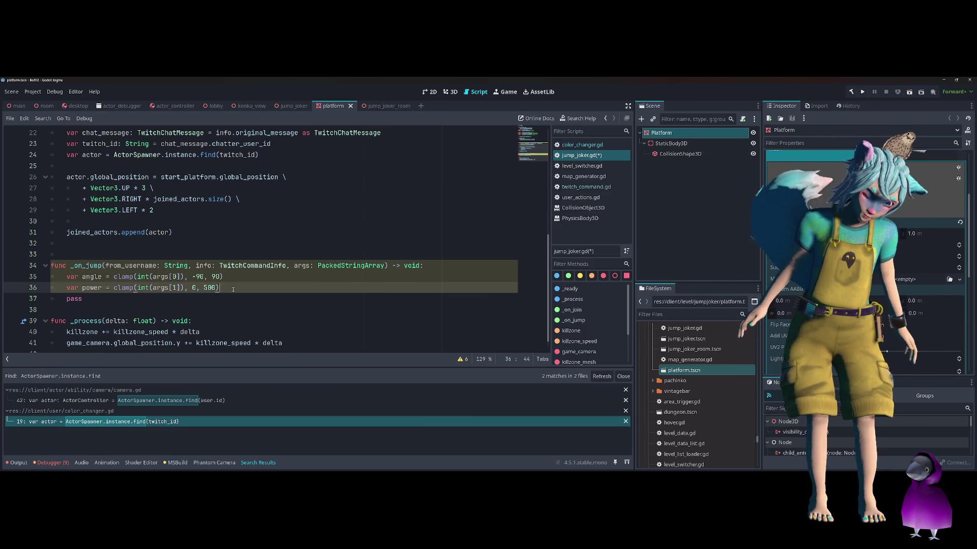
key("Return")
key("Up")
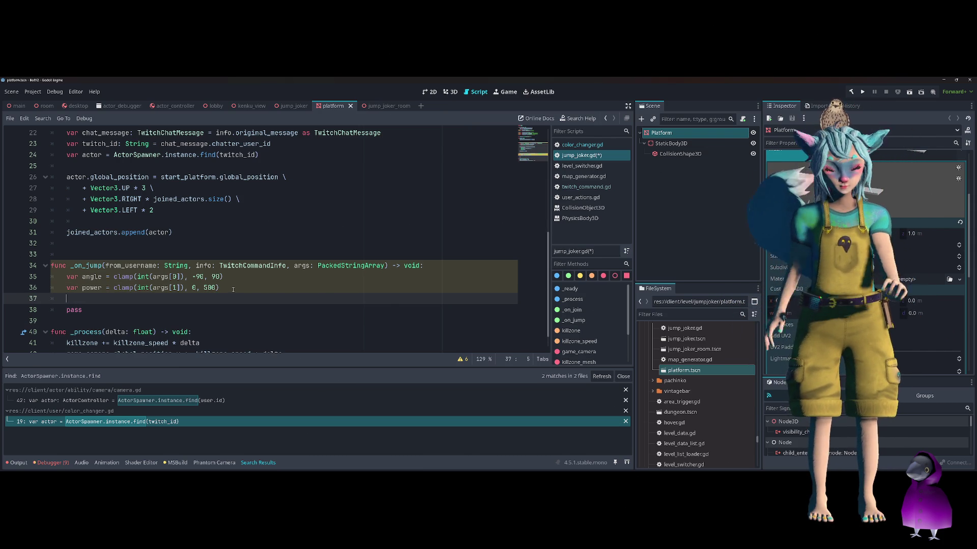
key("Return")
type("actor.")
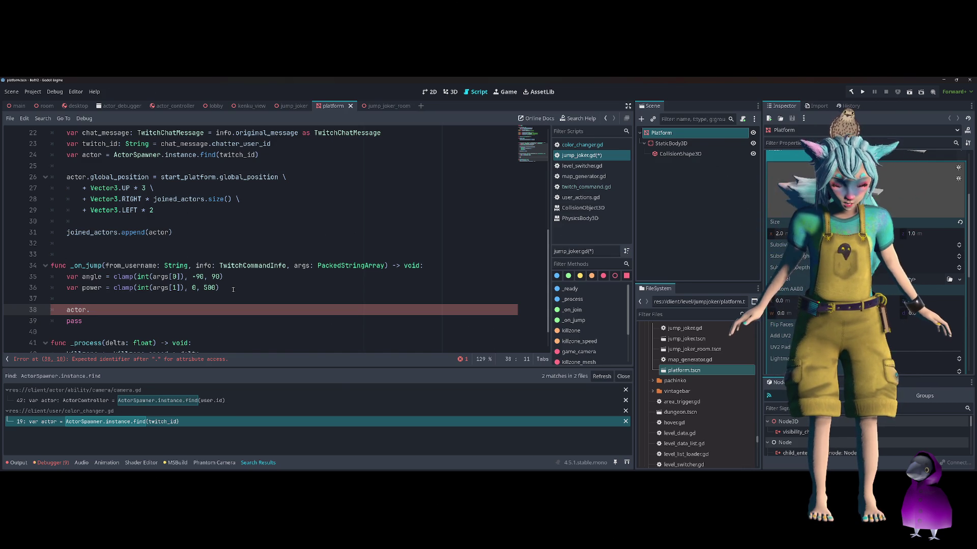
key("BackSpace")
key("BackSpace")
key("BackSpace")
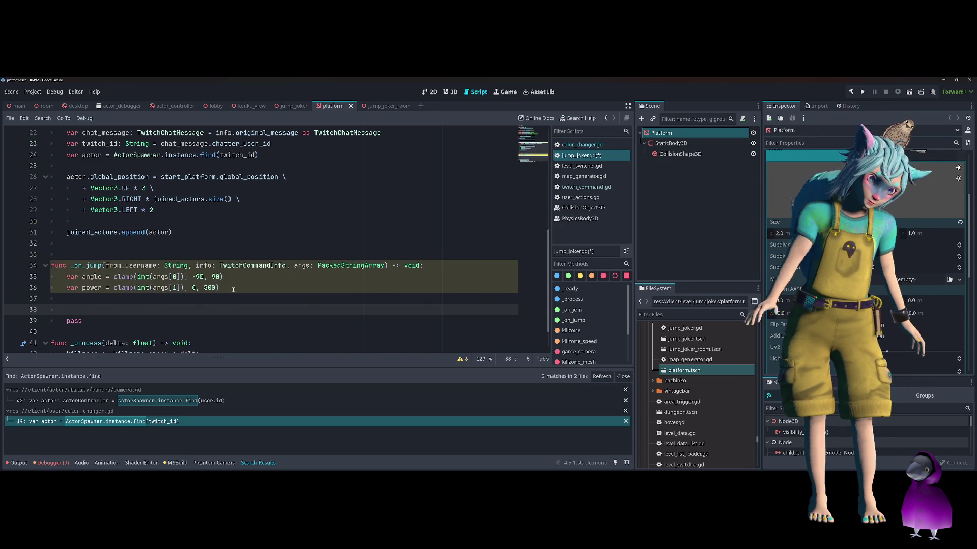
scroll(233, 290, "up", 3)
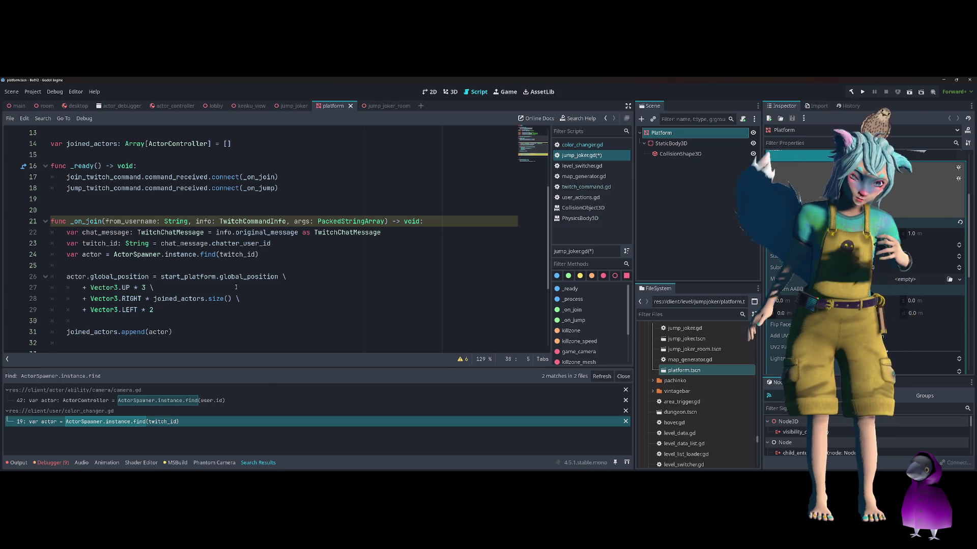
scroll(234, 288, "up", 2)
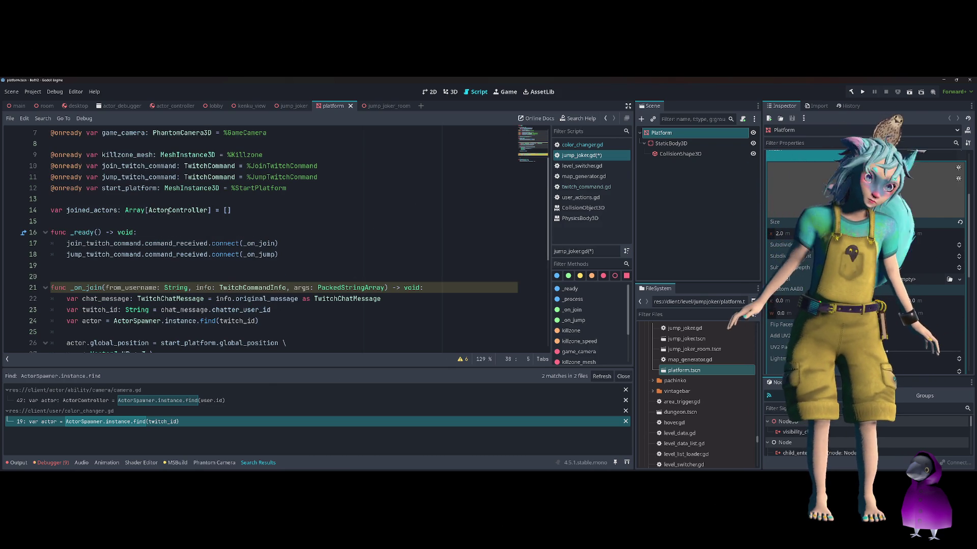
Step: Retype joined_actors as a Dictionary keyed by String, initialised to {}
double_click(134, 210)
type("Dic")
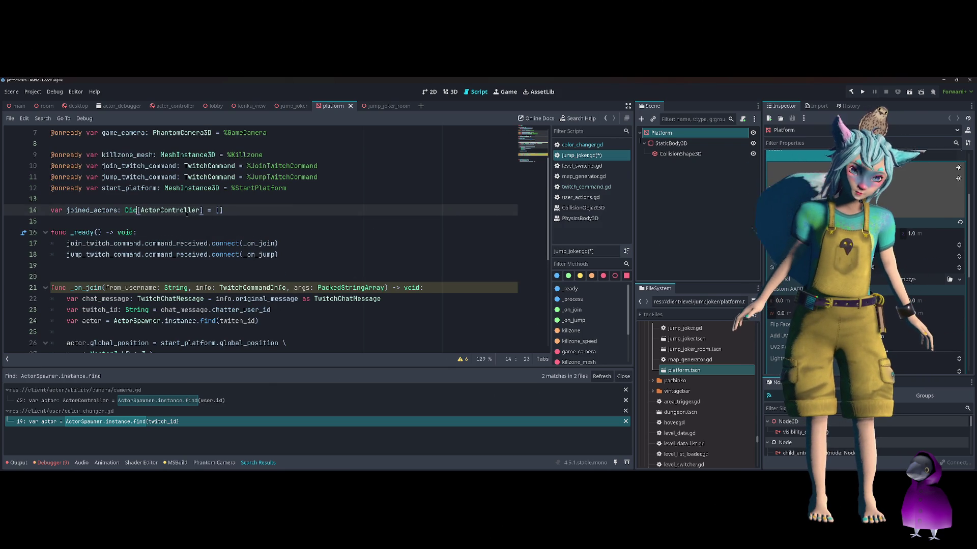
key("Return")
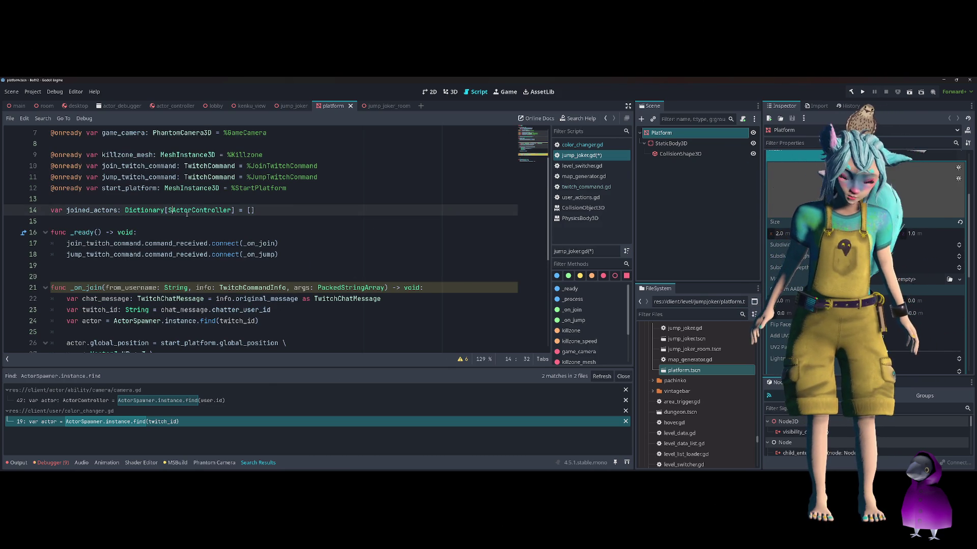
type("String,")
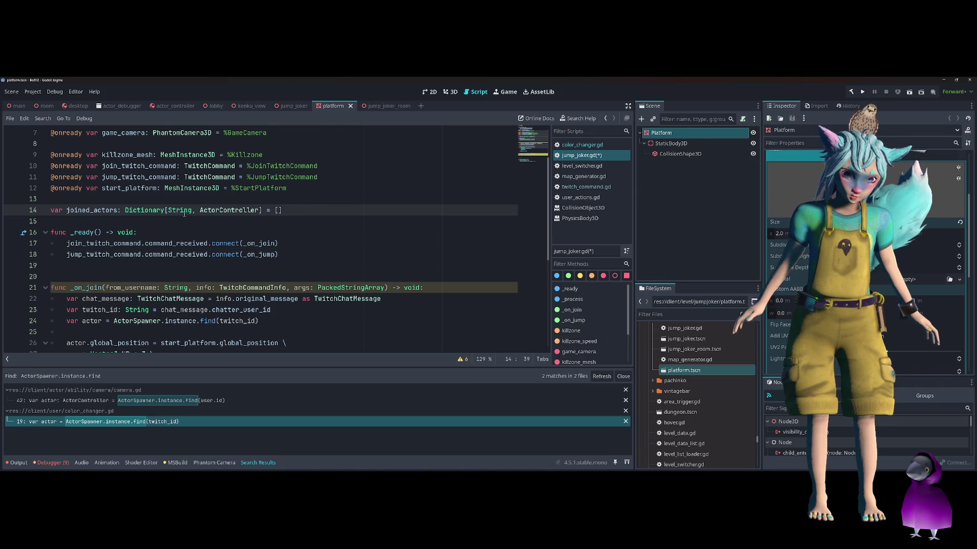
double_click(184, 212)
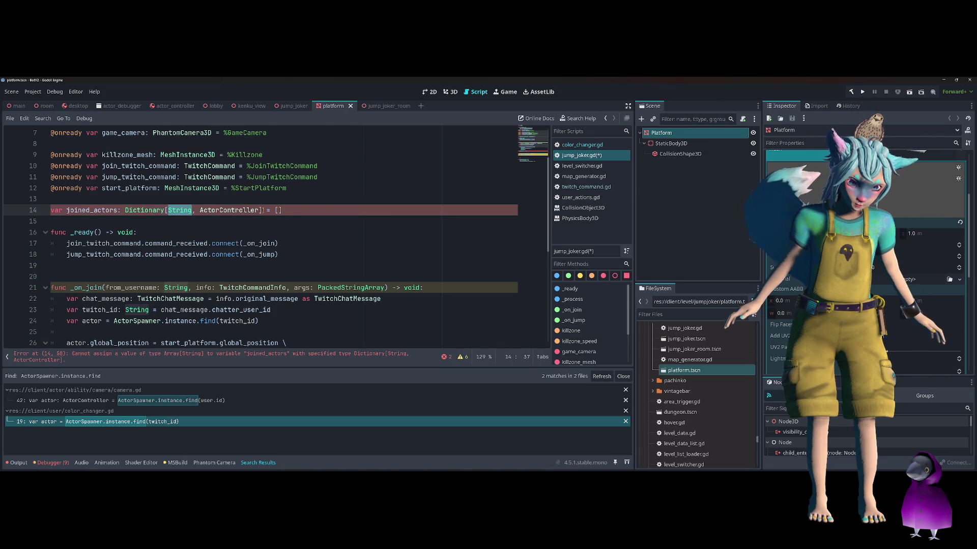
left_click(291, 210)
key("BackSpace")
key("BackSpace")
type("{}")
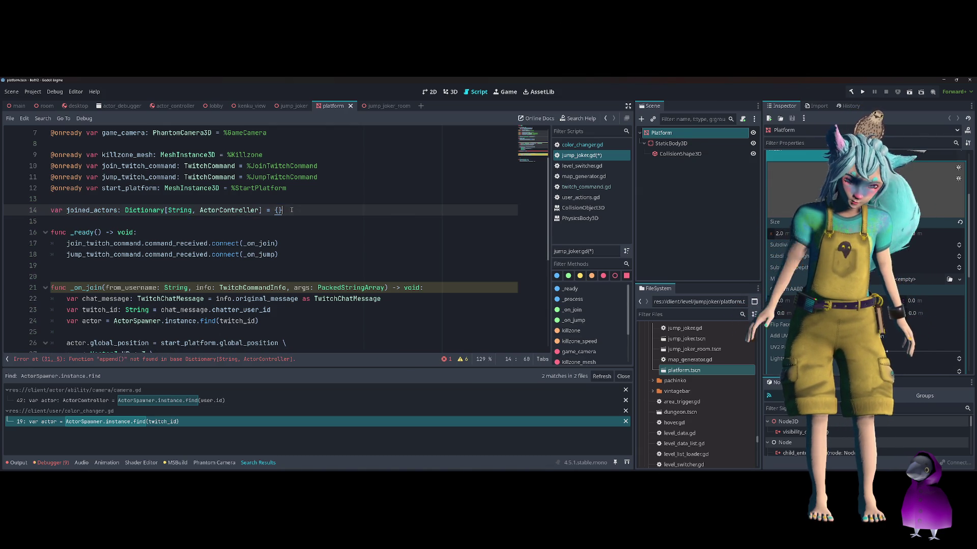
double_click(108, 210)
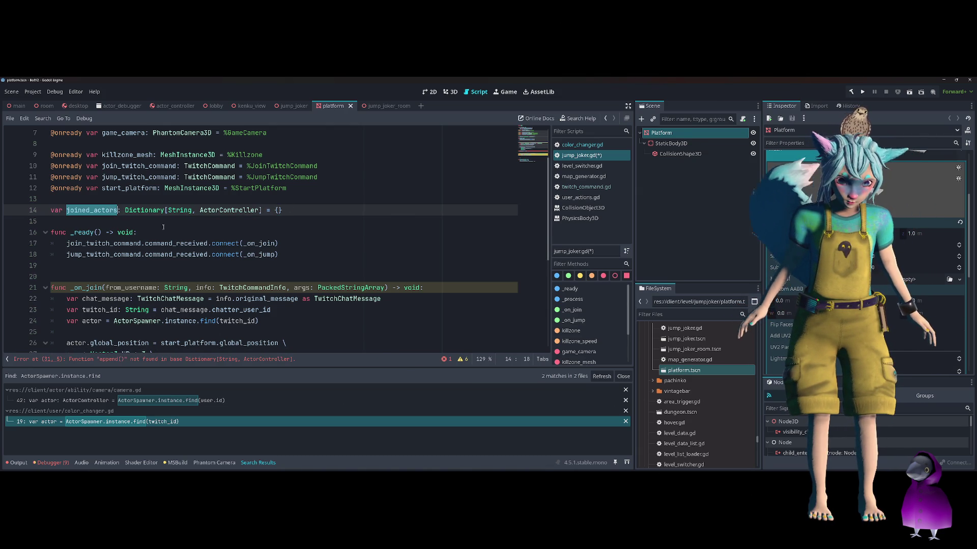
Step: Add a comment above joined_actors describing it as Username to ActorController
scroll(164, 227, "down", 3)
scroll(296, 170, "up", 2)
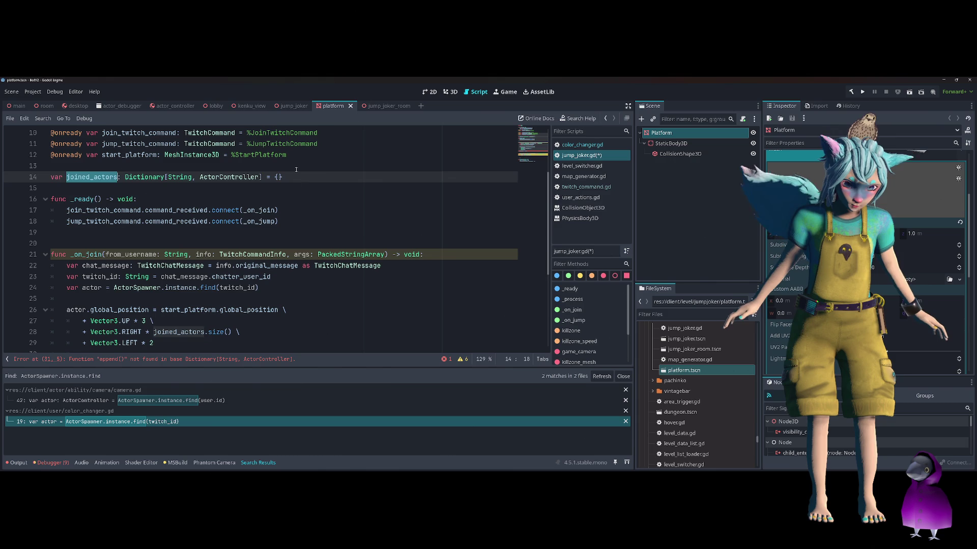
key("Up")
key("Return")
type("# U")
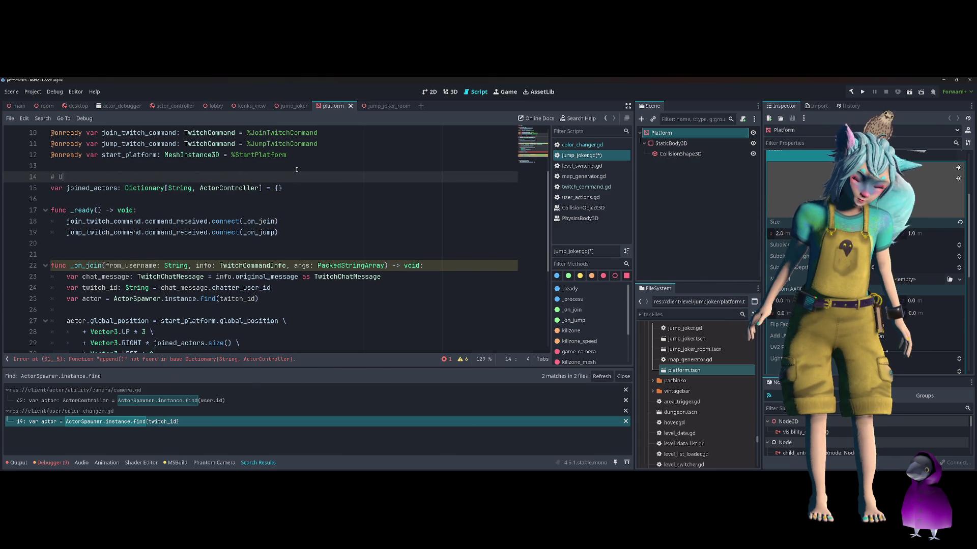
type("sername to Acto")
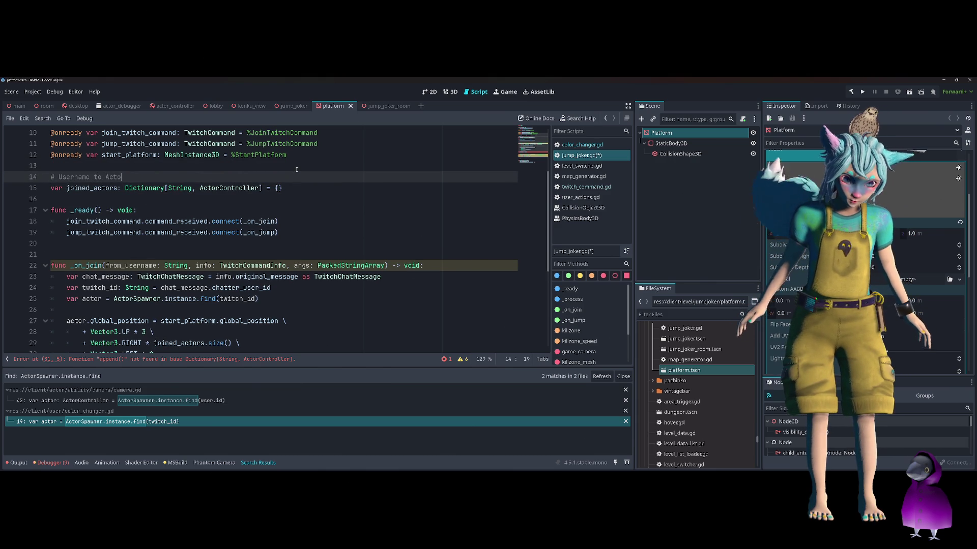
type("r")
key("BackSpace")
key("BackSpace")
key("BackSpace")
type("/")
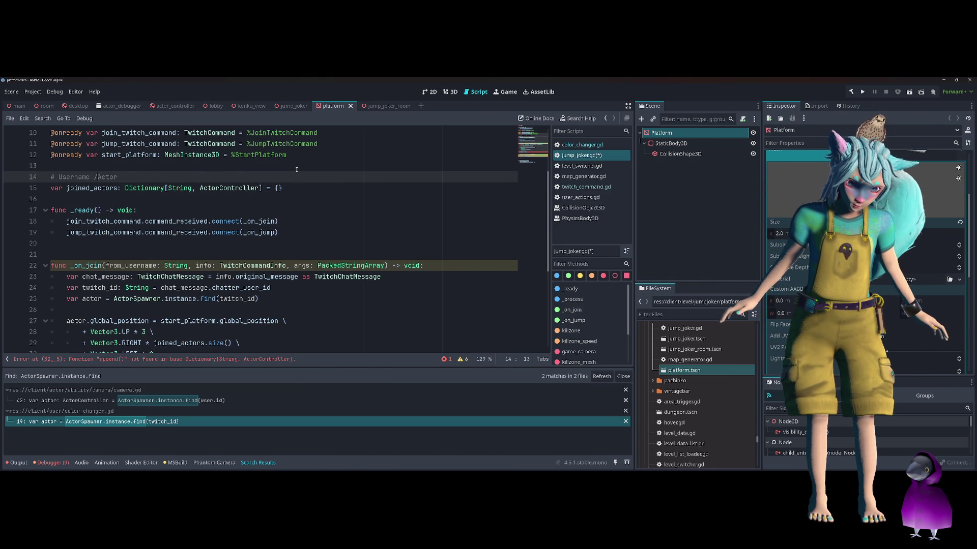
key("End")
type("Controller")
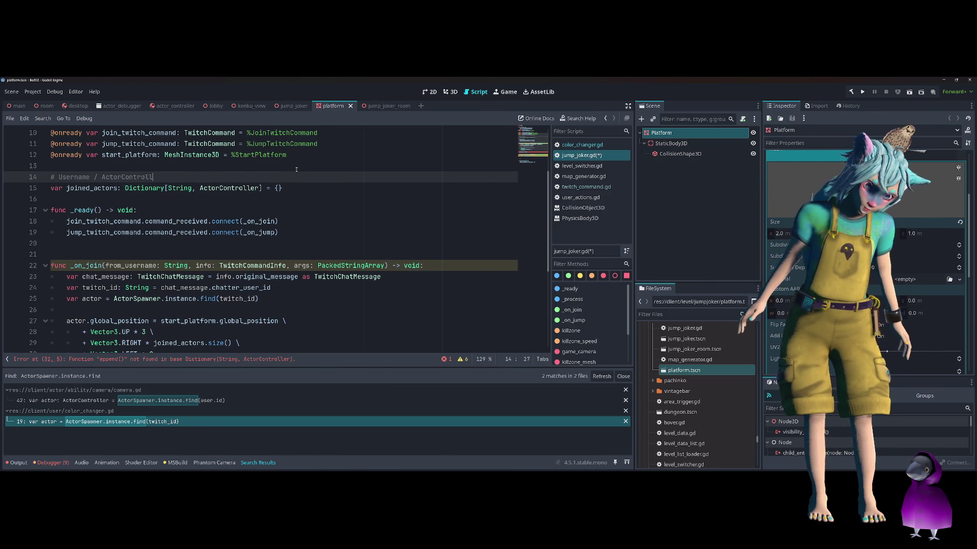
Step: Change line 32 to 'joined_actors[from_username] = actor' instead of appending
scroll(297, 170, "down", 3)
double_click(150, 166)
key("ctrl+c")
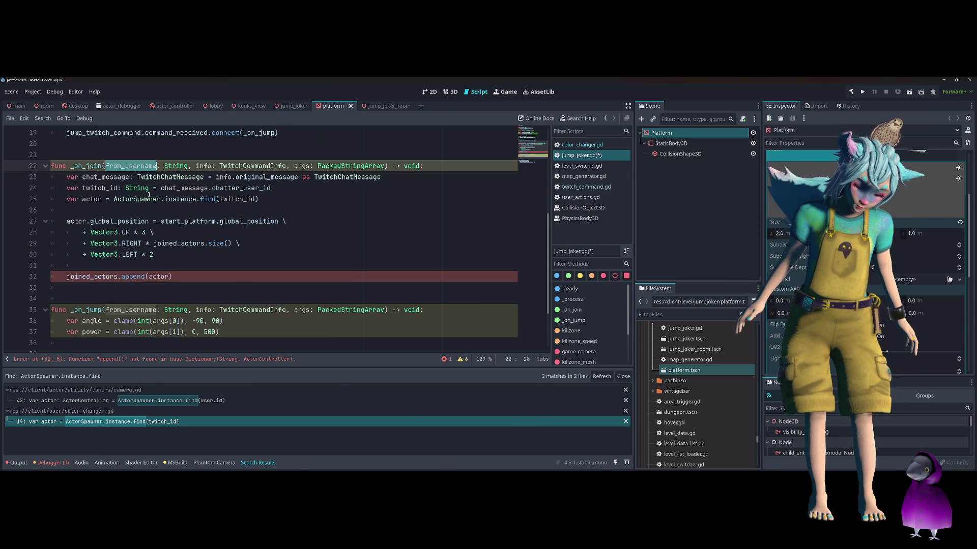
left_click(118, 276)
left_click_drag(118, 276, 148, 276)
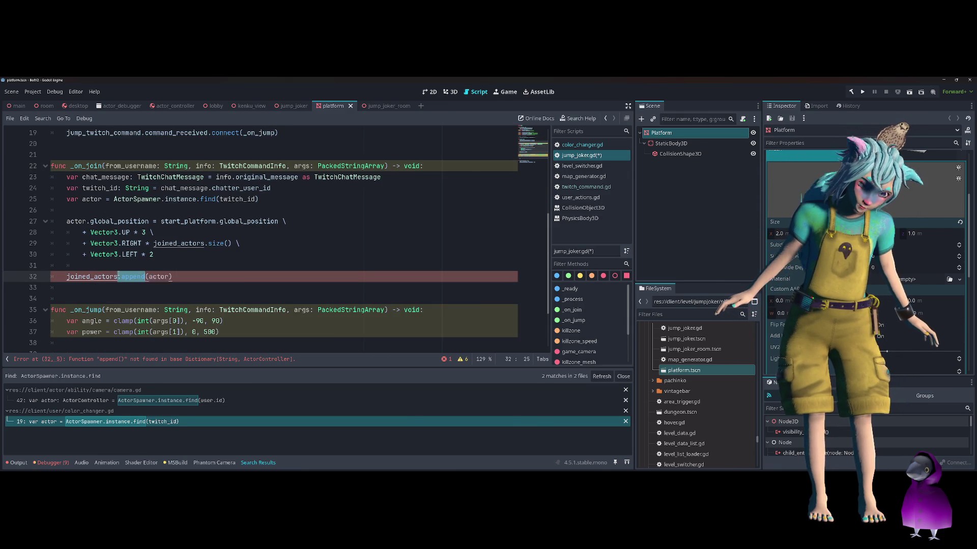
type("[")
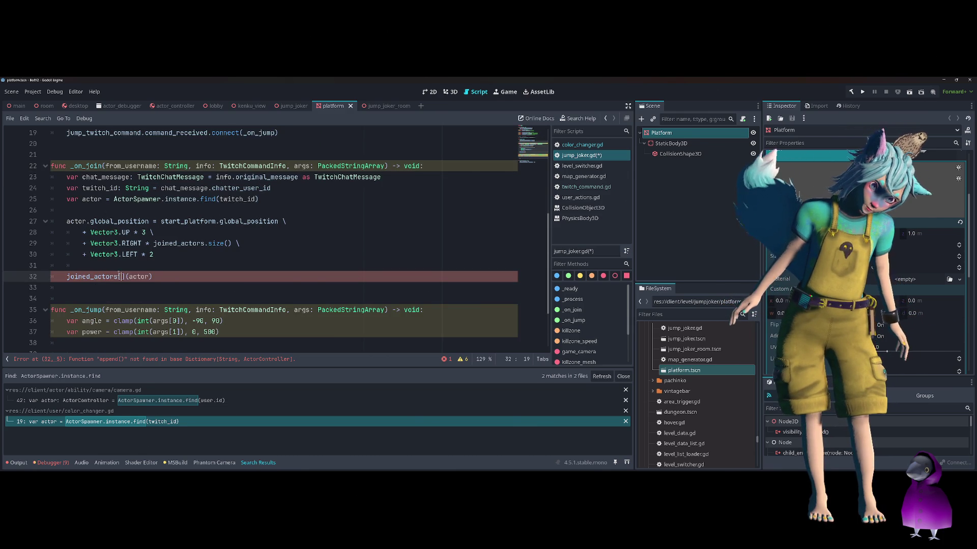
key("ctrl+v")
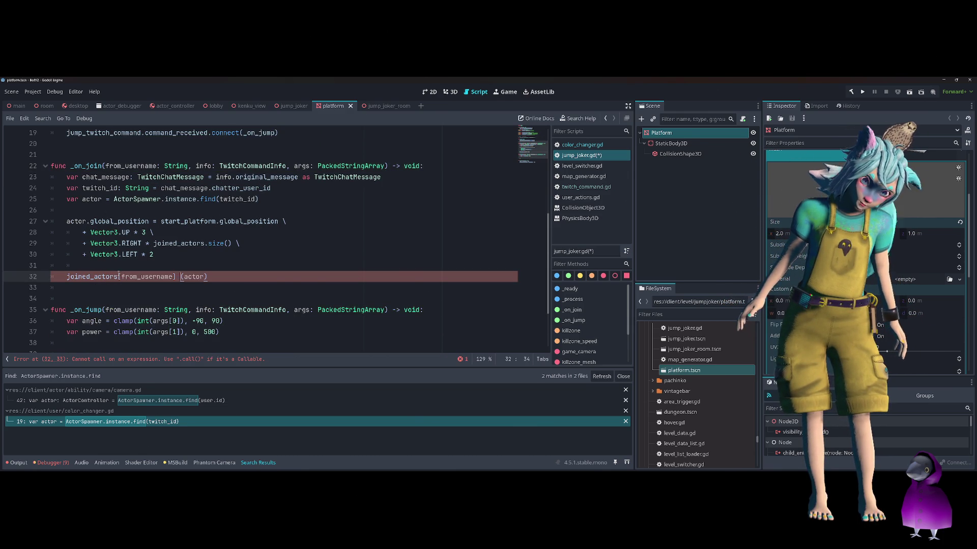
type("=")
key("Delete")
key("End")
key("BackSpace")
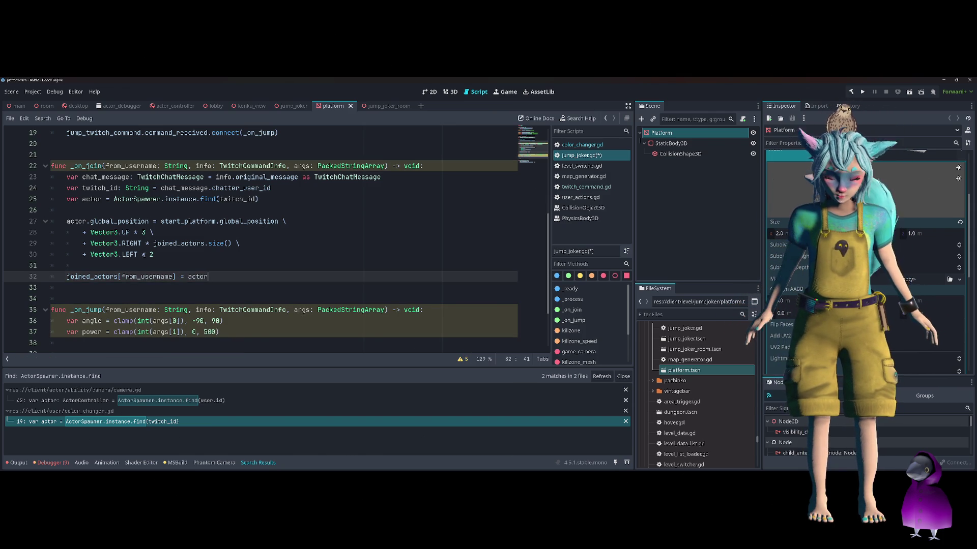
scroll(197, 225, "down", 2)
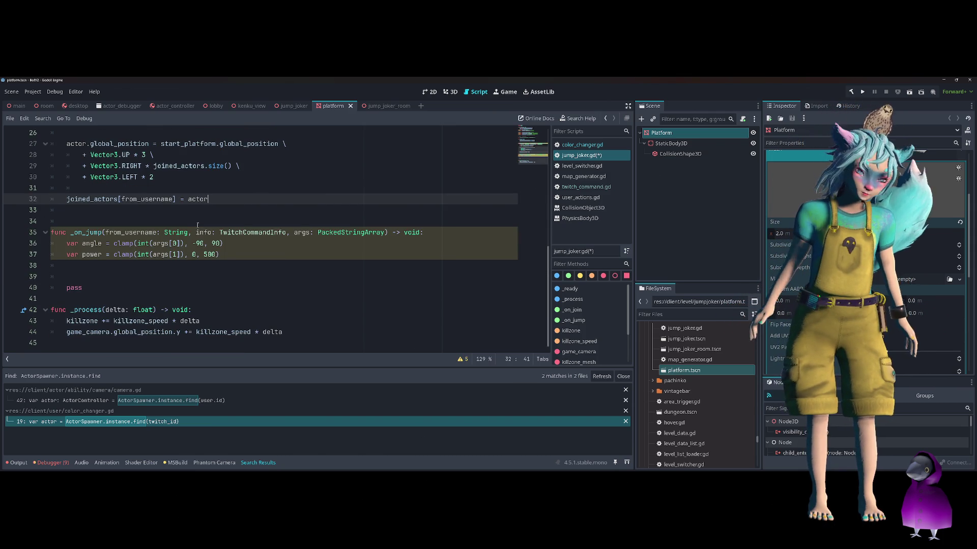
left_click(242, 248)
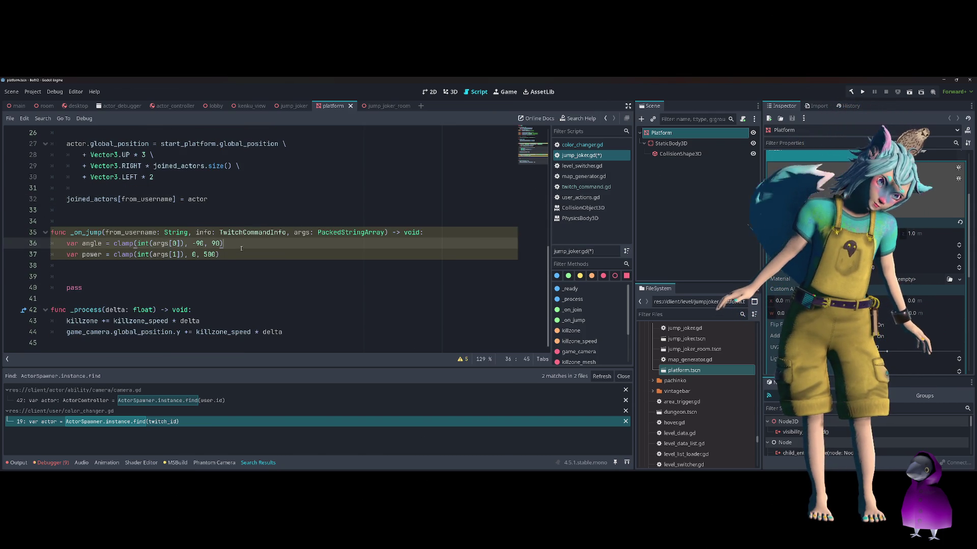
triple_click(242, 249)
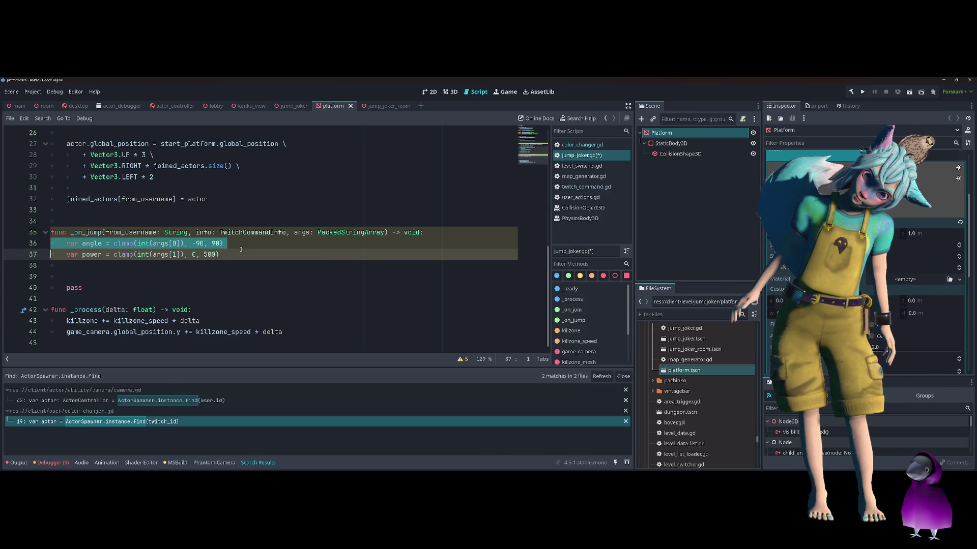
left_click(241, 250)
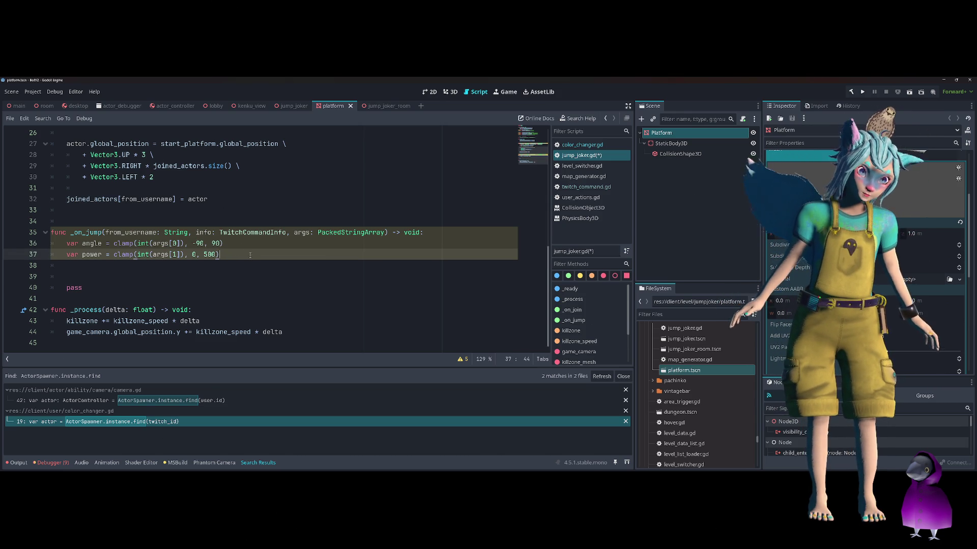
key("Down")
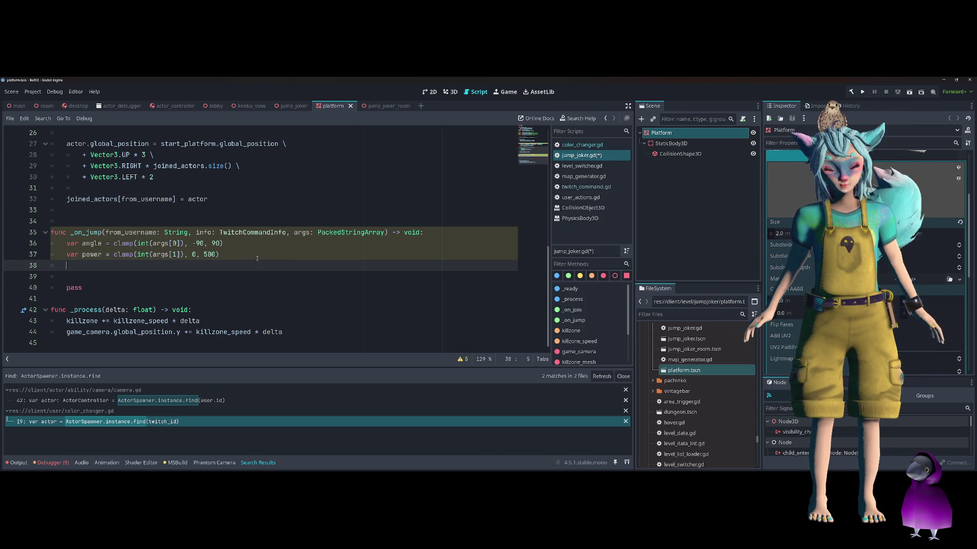
key("Up")
key("Up")
key("Up")
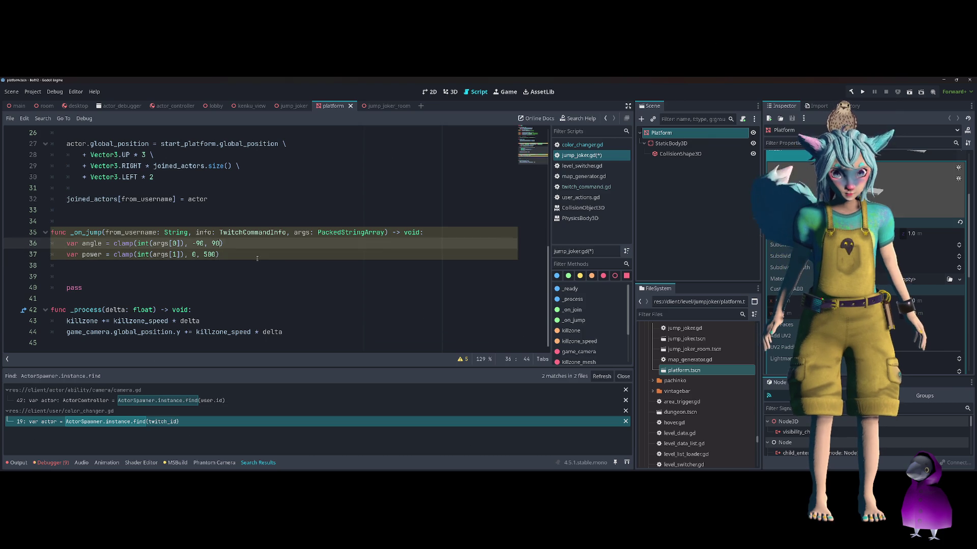
key("Home")
key("shift+End")
key("ctrl+shift+Left")
key("ctrl+shift+Left")
key("ctrl+shift+Left")
key("ctrl+c")
key("Down")
key("Down")
key("Down")
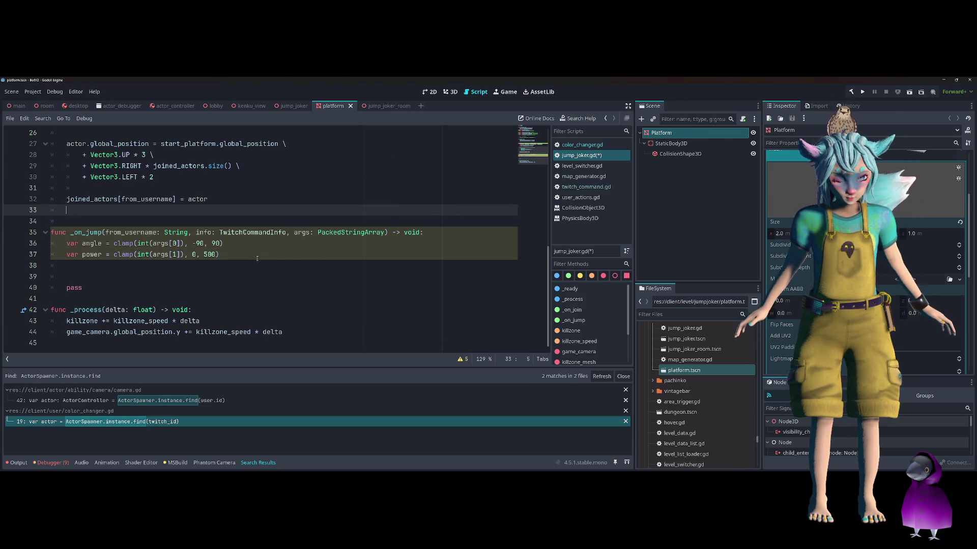
key("Return")
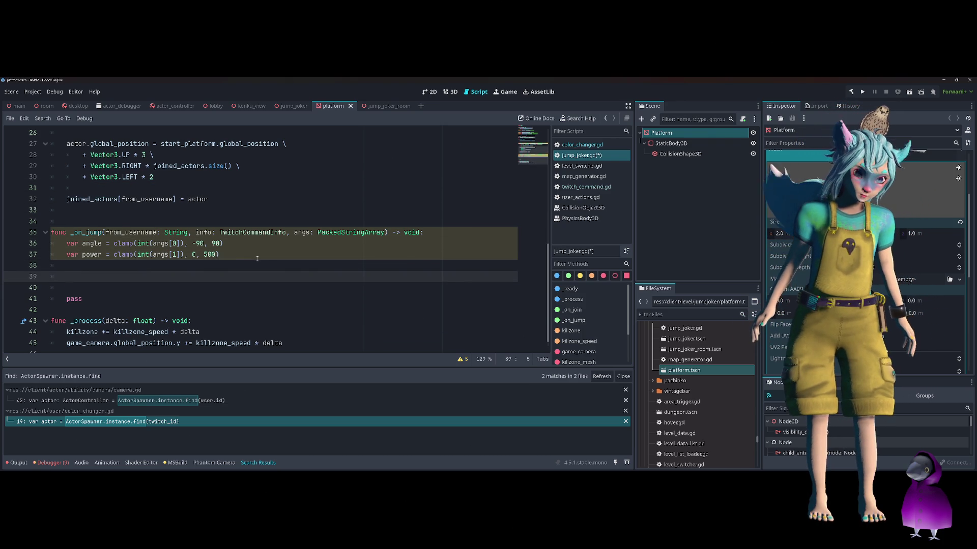
Step: Start a condition in _on_jump checking joined_actors.has(from_username)
type("if(")
key("ctrl+v")
key("ctrl+shift+Left")
key("ctrl+shift+Left")
key("ctrl+shift+Left")
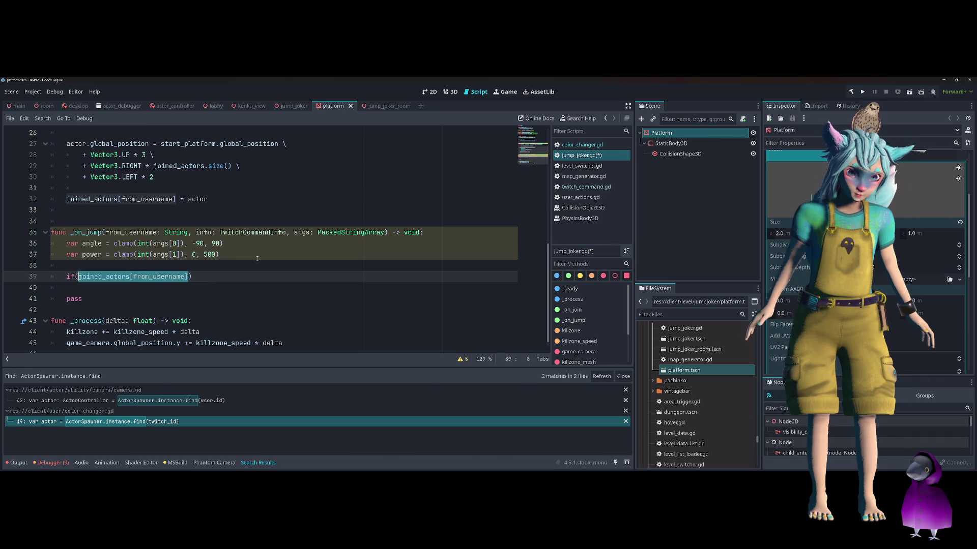
key("ctrl+shift+Right")
key("BackSpace")
type(".has(")
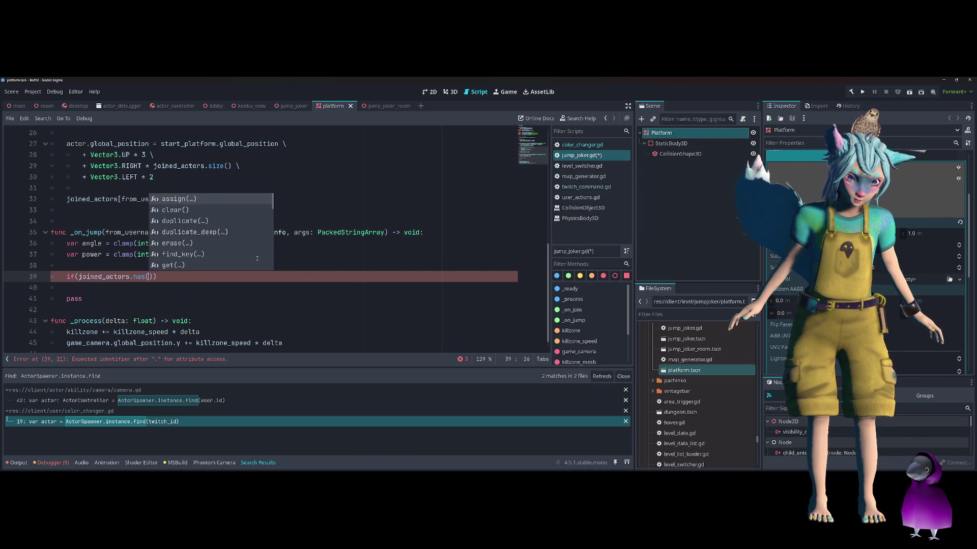
key("Return")
type("from_use")
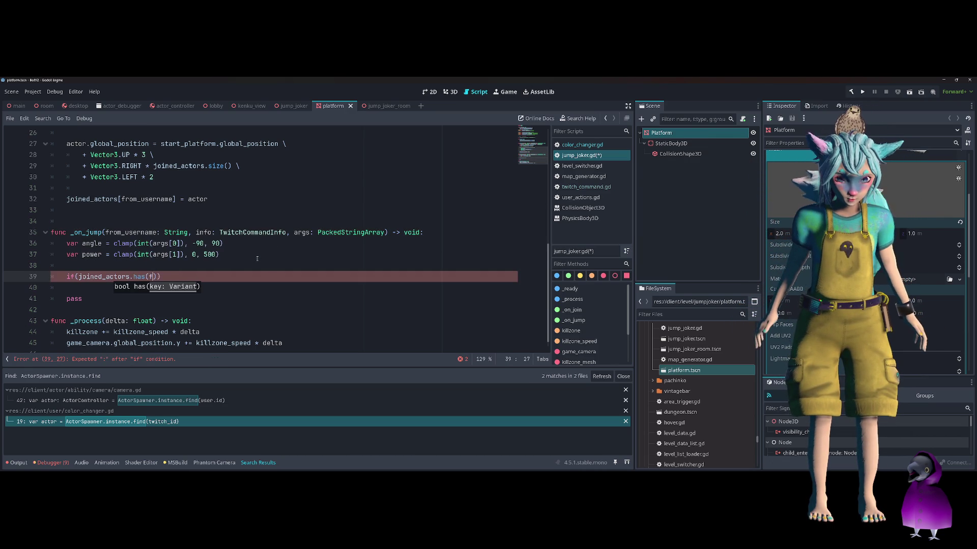
key("Return")
key("End")
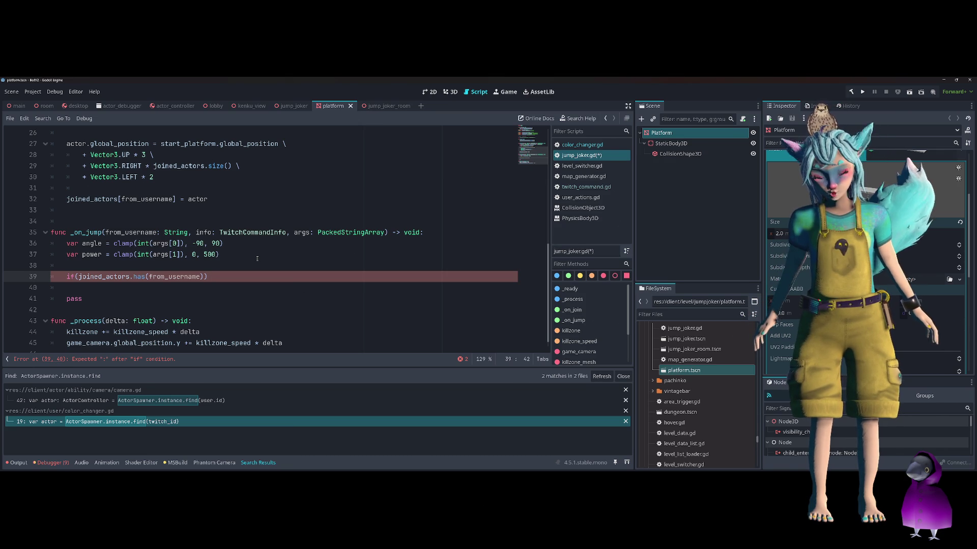
type("{")
key("Return")
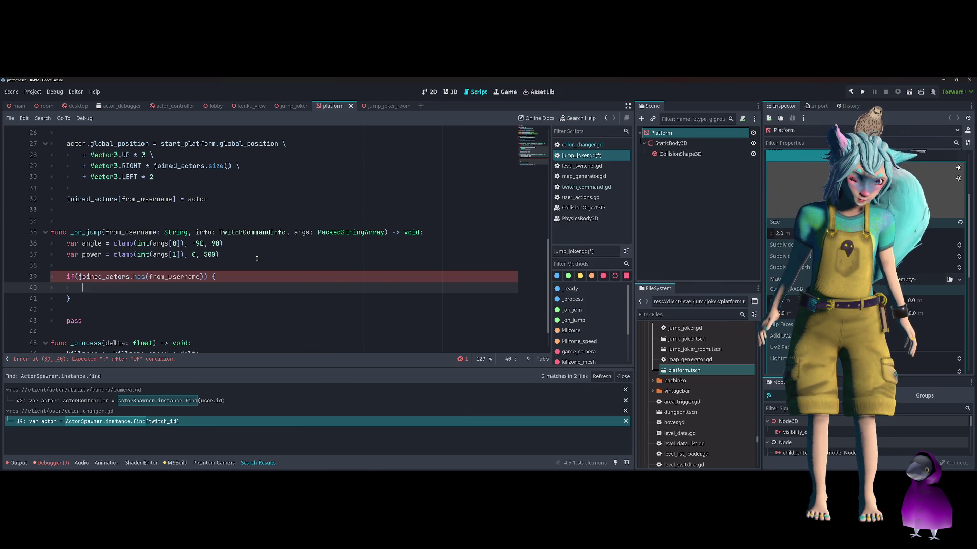
Step: Correct the condition to 'if not joined_actors.has(from_username):', removing stray parentheses and braces
key("Up")
key("Left")
type("nt")
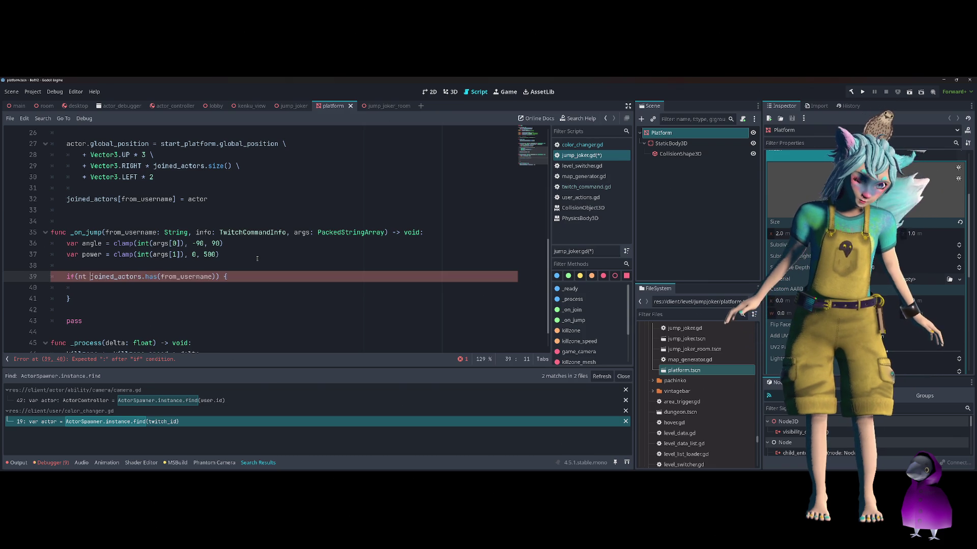
key("Left")
key("Left")
type("o")
key("Left")
key("Left")
key("BackSpace")
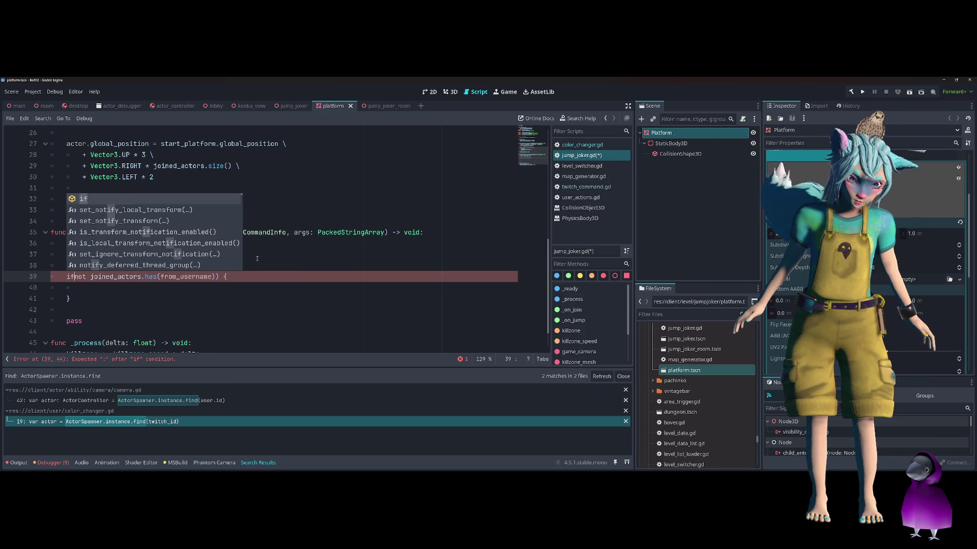
key("End")
key("Left")
key("Left")
key("BackSpace")
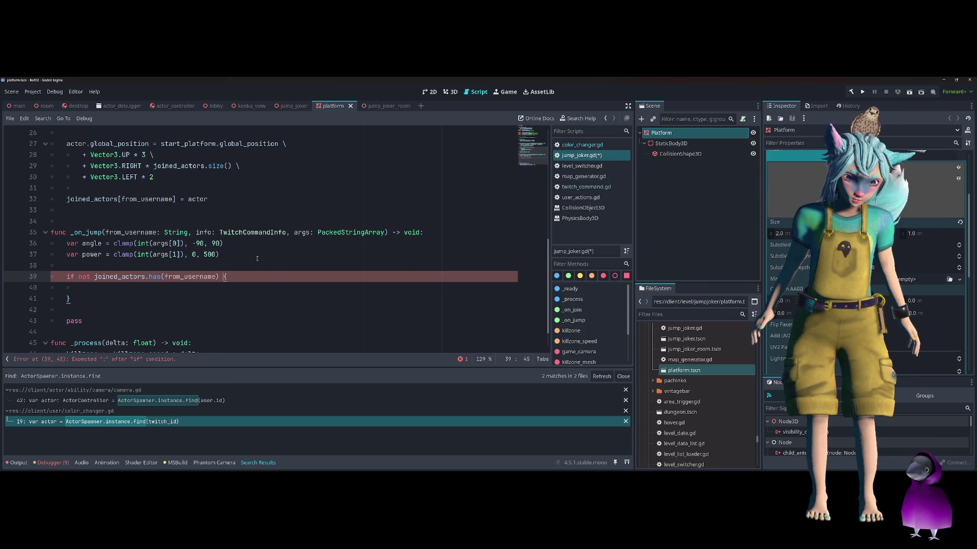
type(":")
key("Down")
key("Down")
key("BackSpace")
Step: Put return on the same line as the guard condition
key("Up")
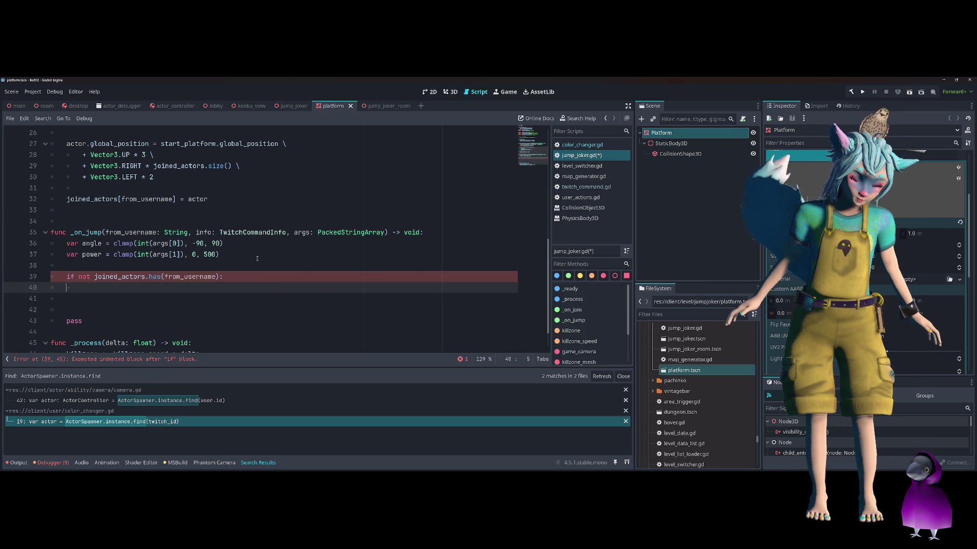
type("return")
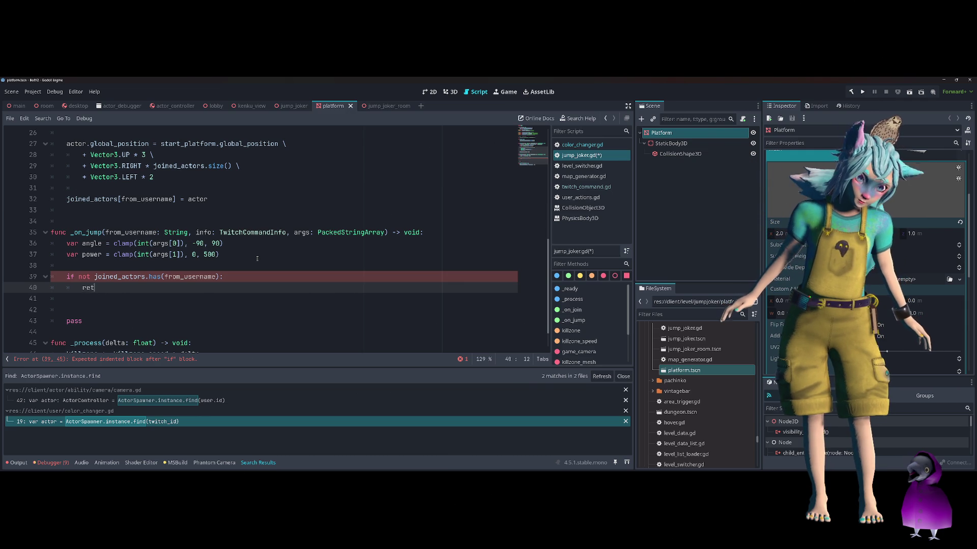
key("BackSpace")
key("BackSpace")
key("BackSpace")
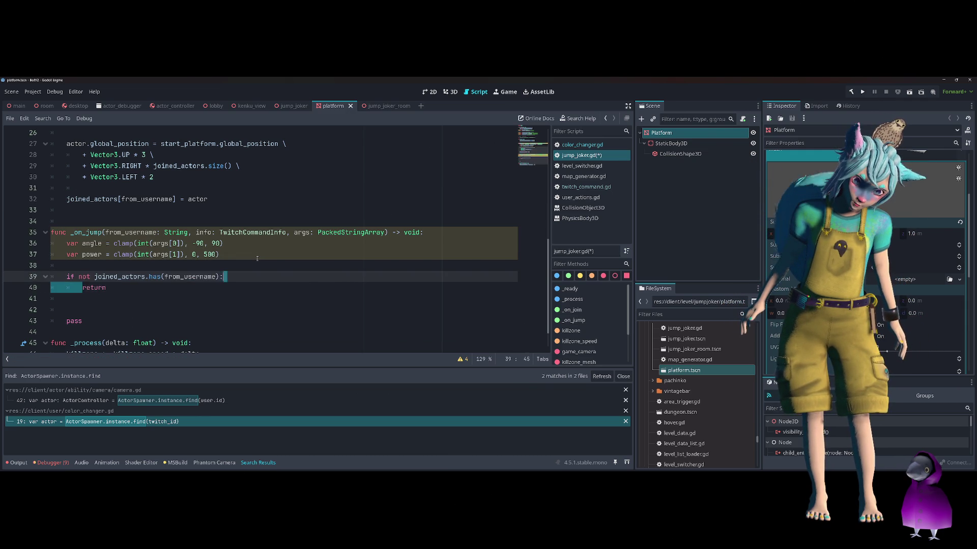
key("Down")
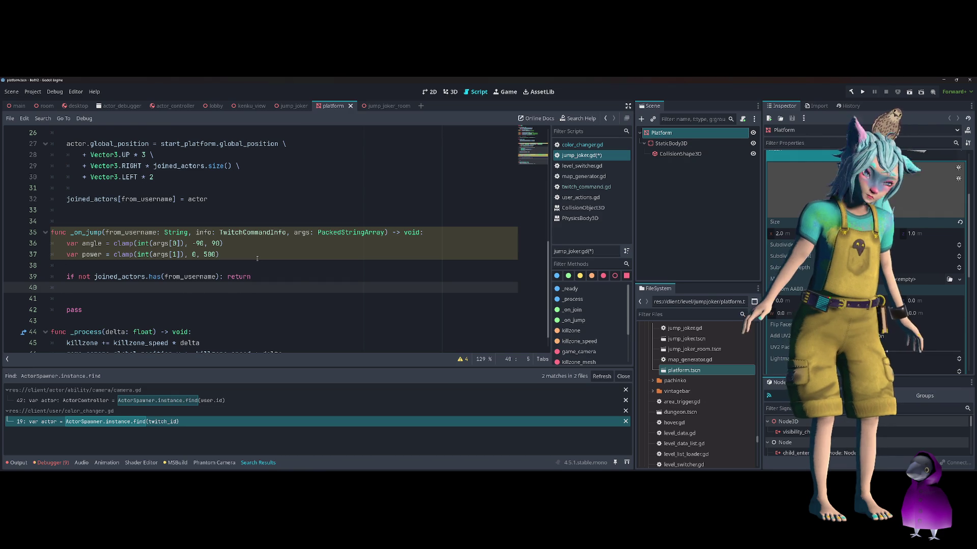
key("Down")
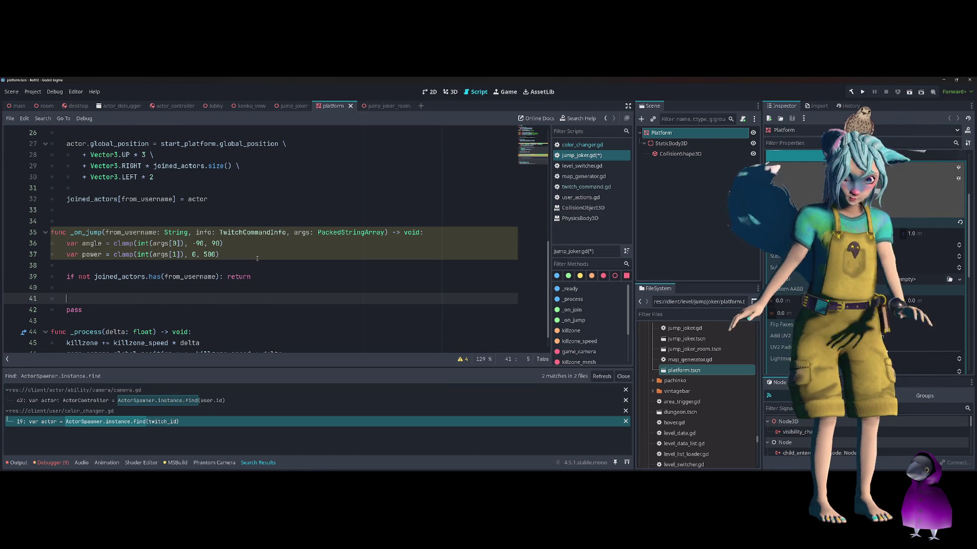
key("Up")
key("Up")
key("Down")
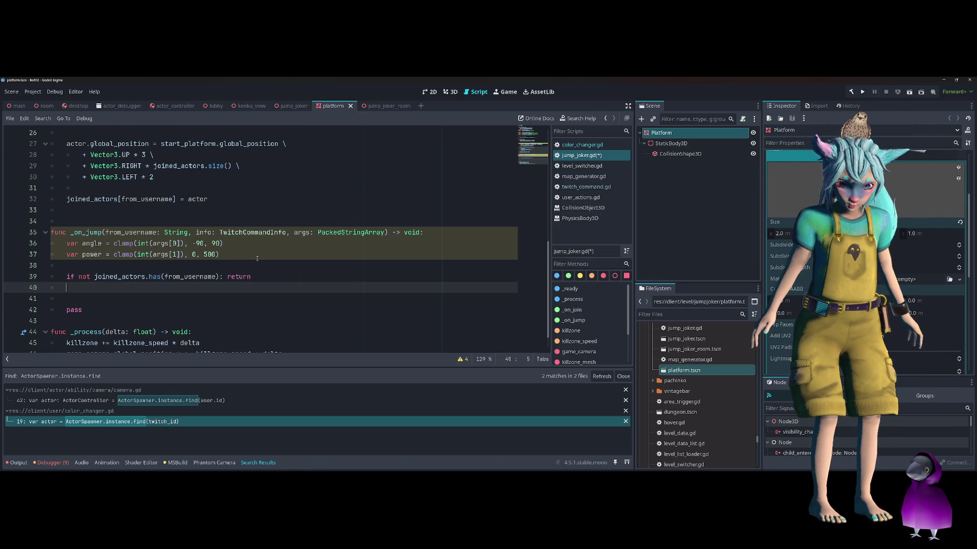
key("Up")
Step: Add line 40 'var actor = joined_actors[from_username]' to the jump handler
key("End")
key("Return")
type("joined_actors[")
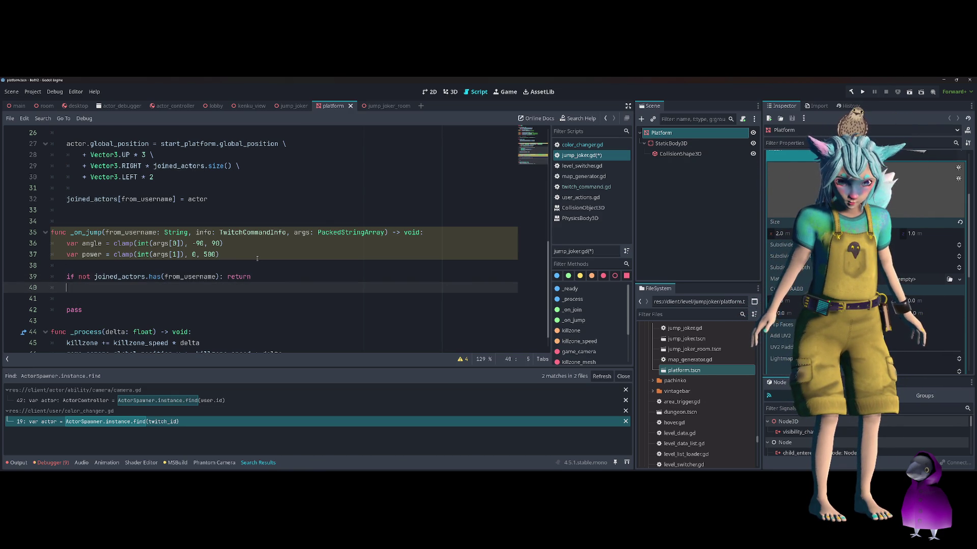
type("from_u")
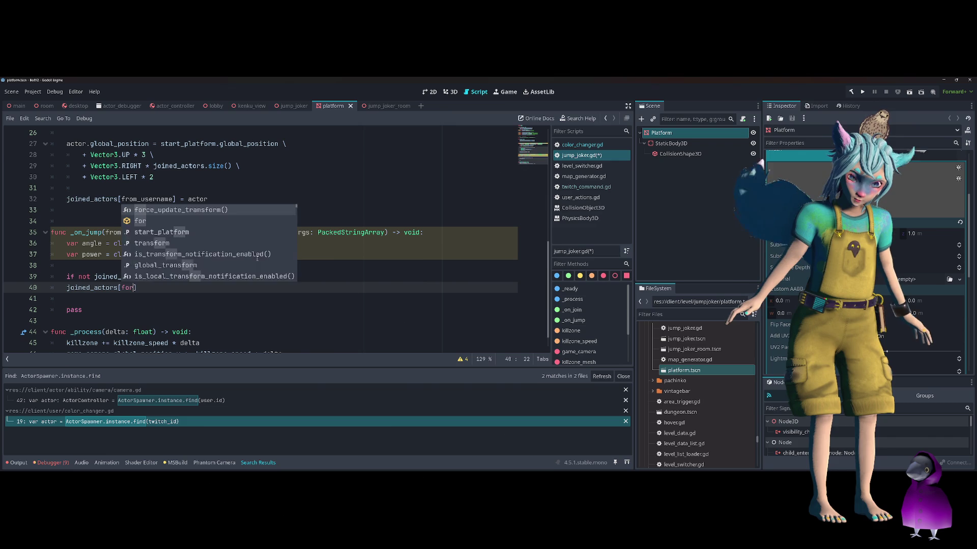
key("Return")
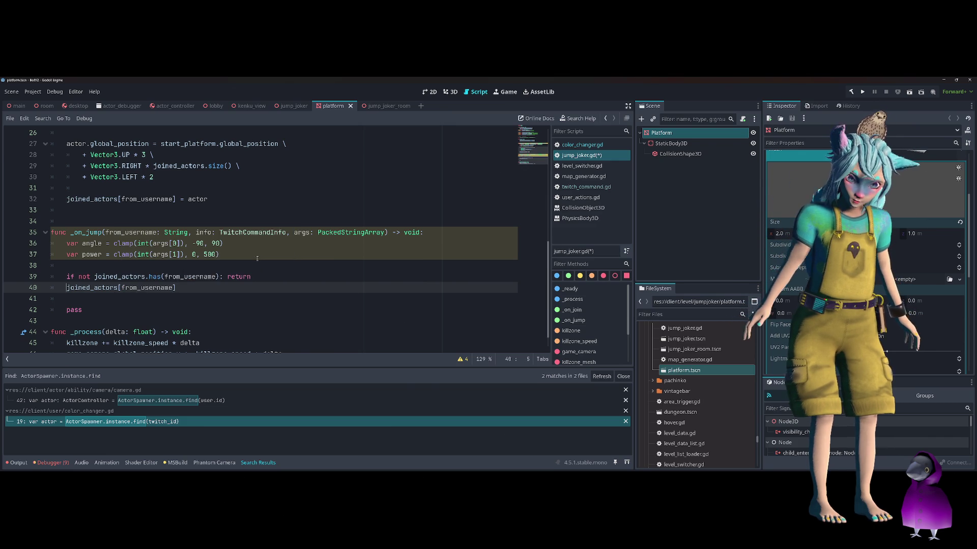
type("var actor =")
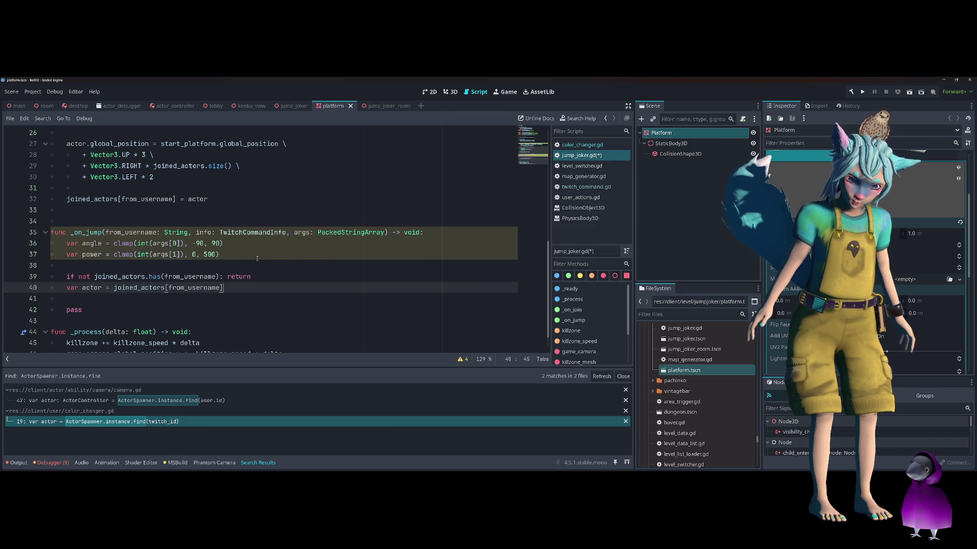
Step: Start 'actor.apply_impulse(Vector3.UP' on the next line using autocomplete
key("Return")
type("actor")
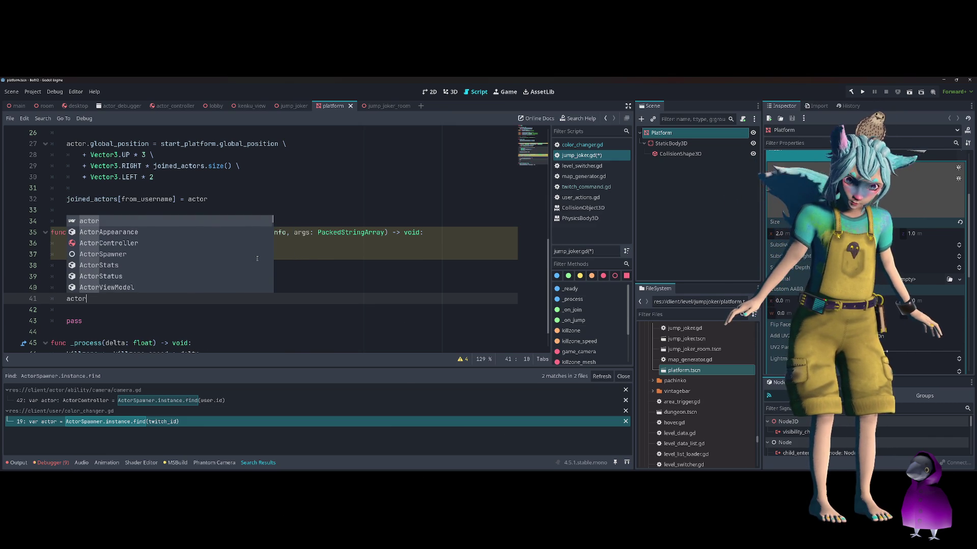
type(".appl")
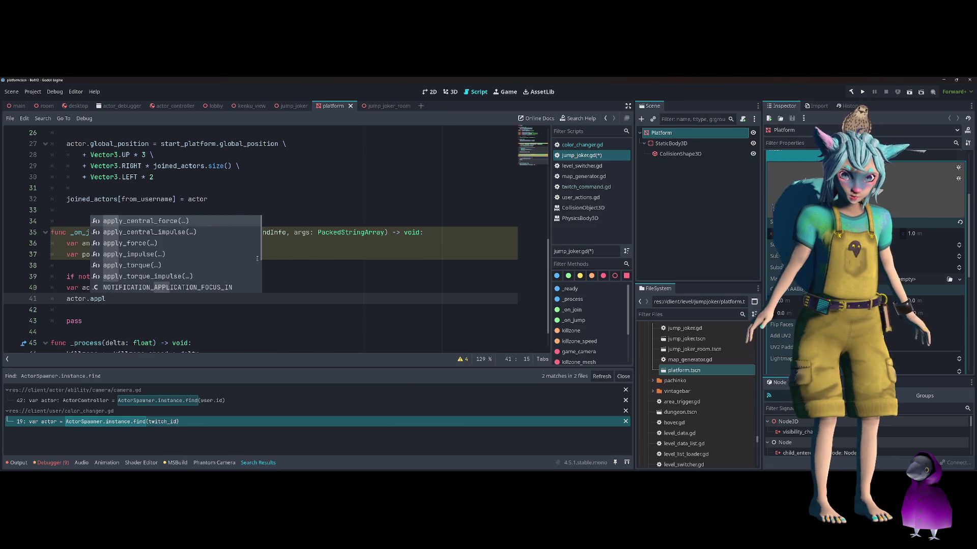
key("Down")
key("Down")
key("Down")
key("Return")
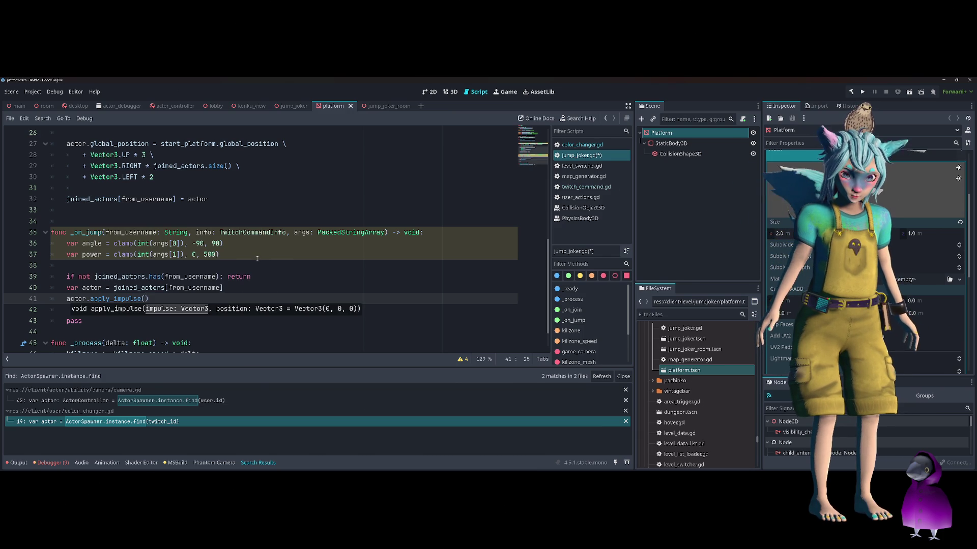
type("Veco")
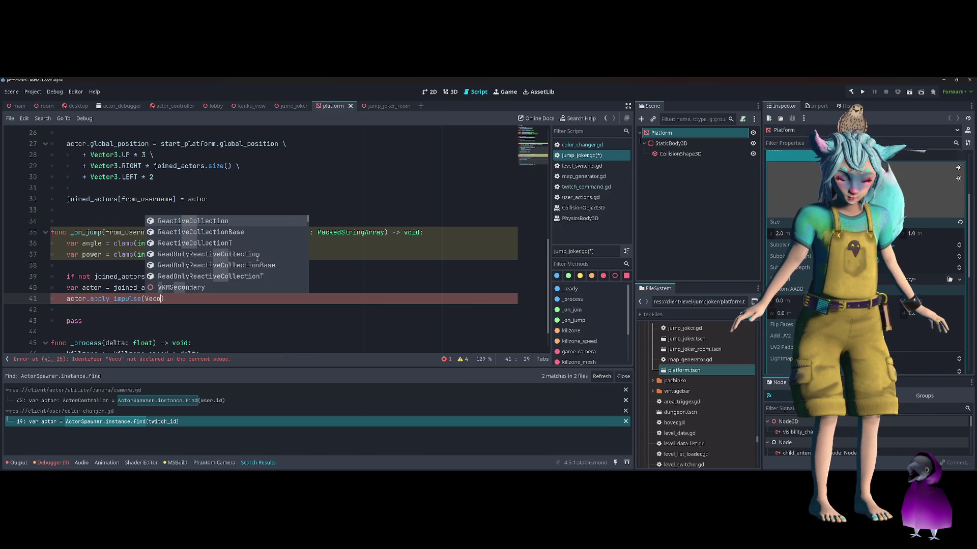
type("r")
key("Down")
key("Down")
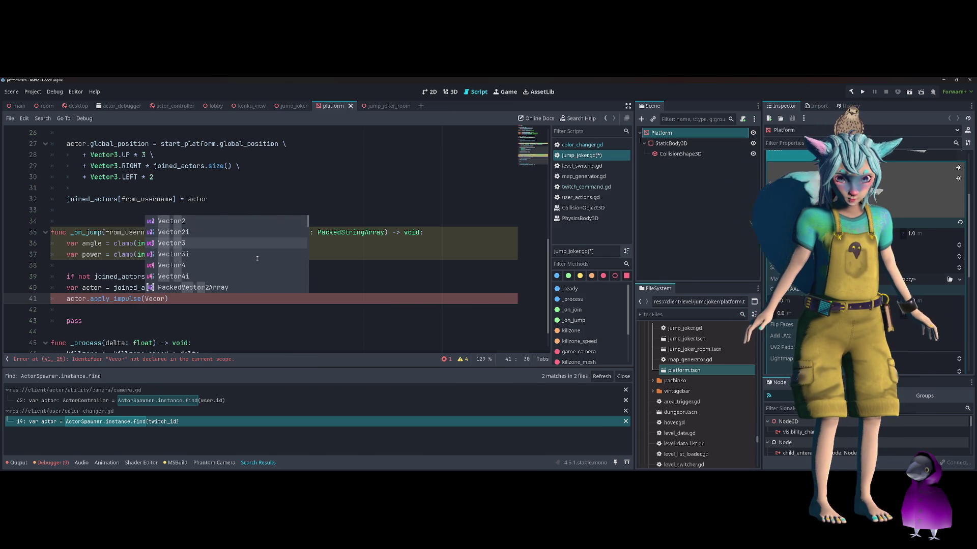
key("Return")
type(".")
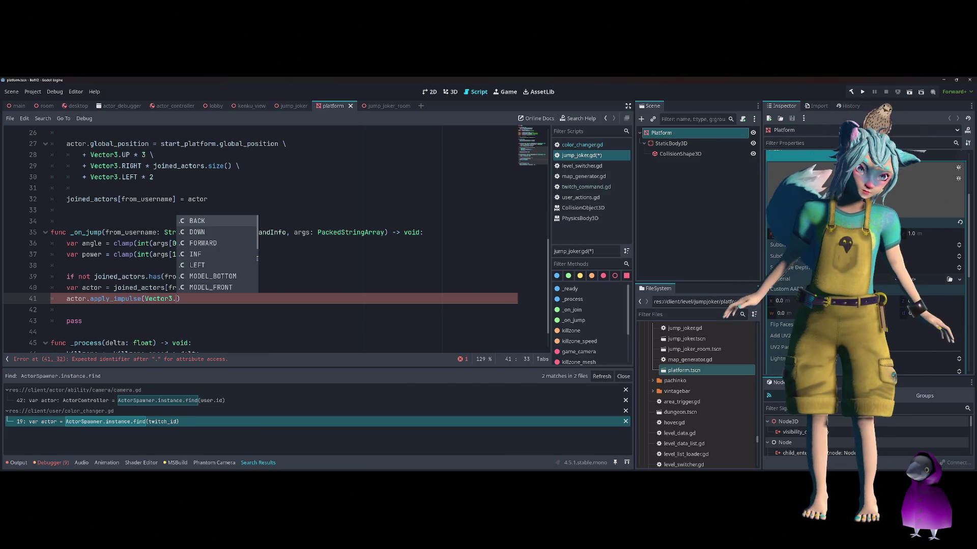
key("Down")
key("Down")
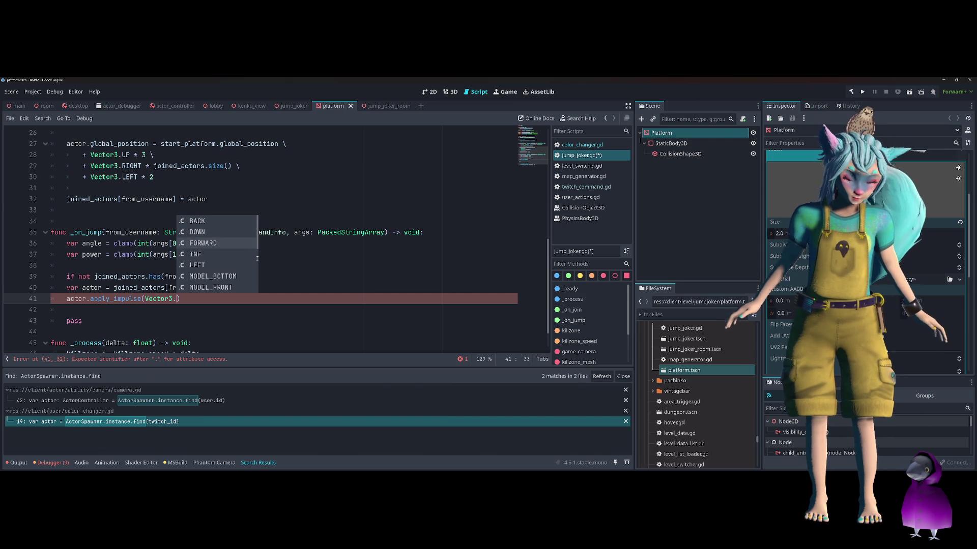
type("UP")
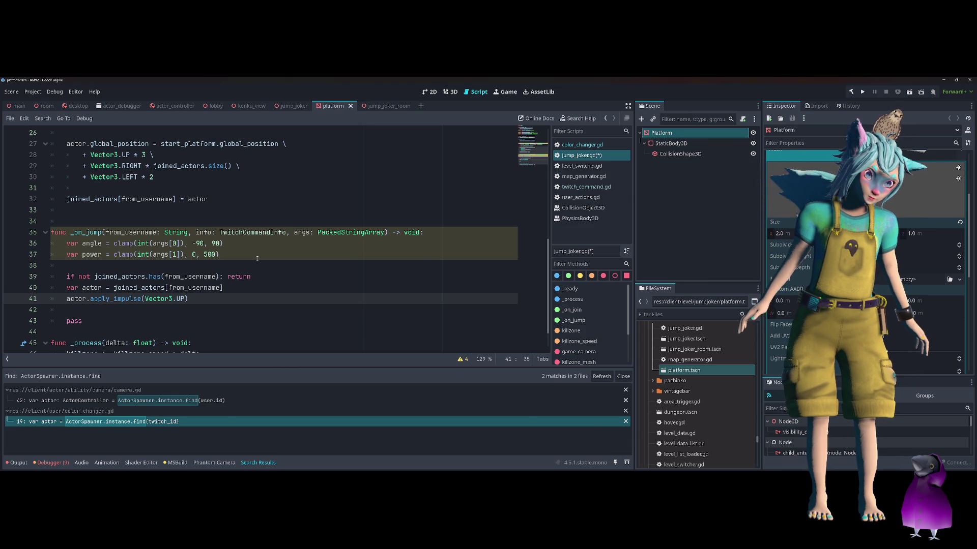
Step: Fix the misplaced text so it reads Vector3.UP.rotated(Vector3.) inside apply_impulse
type(".rot")
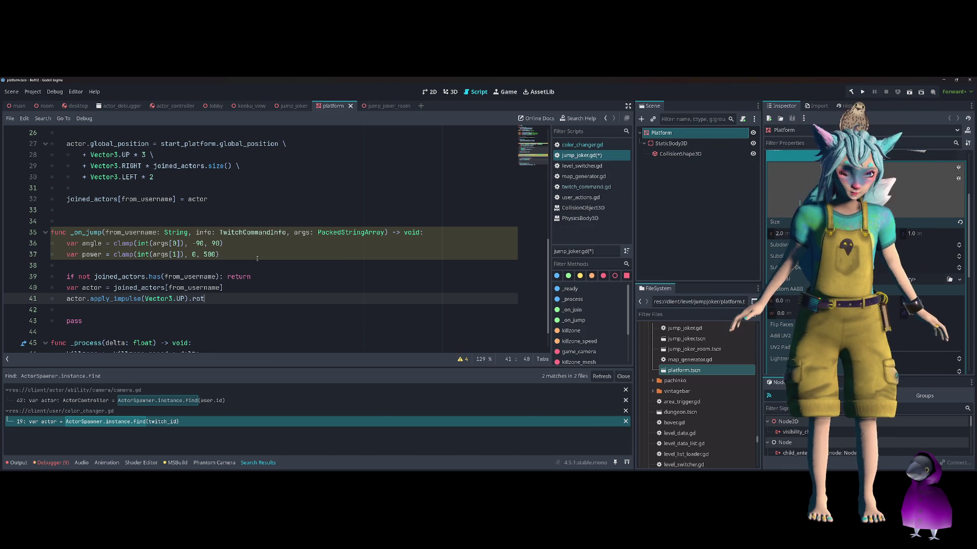
key("BackSpace")
key("BackSpace")
key("BackSpace")
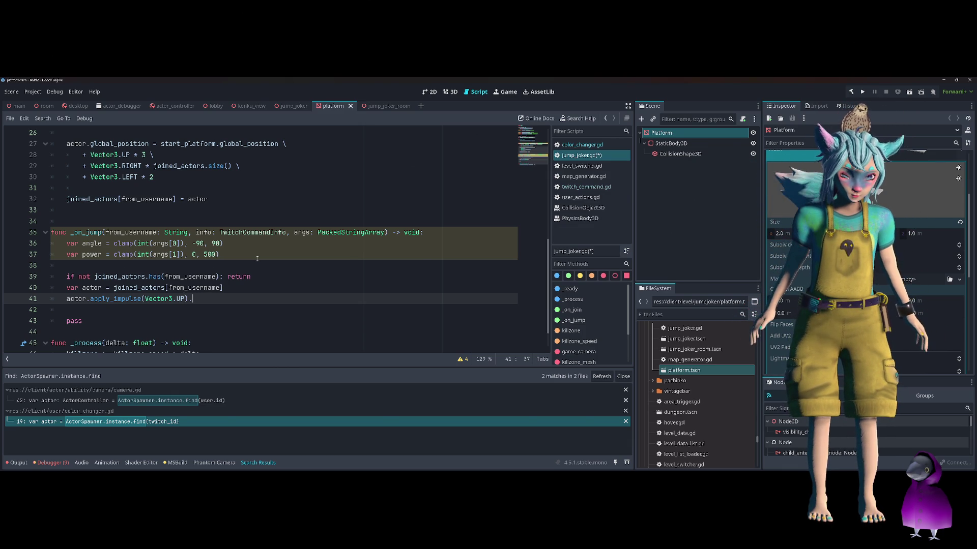
key("BackSpace")
key("Left")
type(".rota")
key("Return")
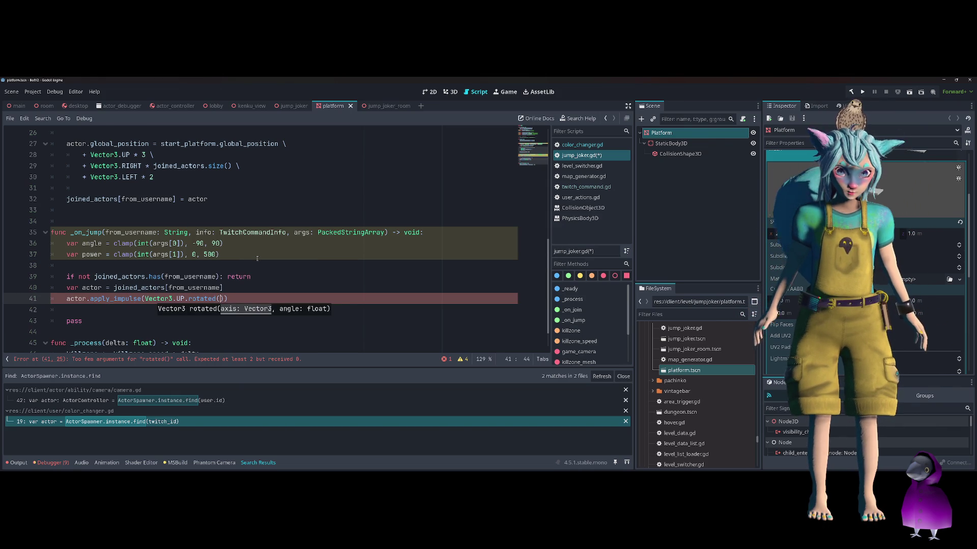
left_click(450, 92)
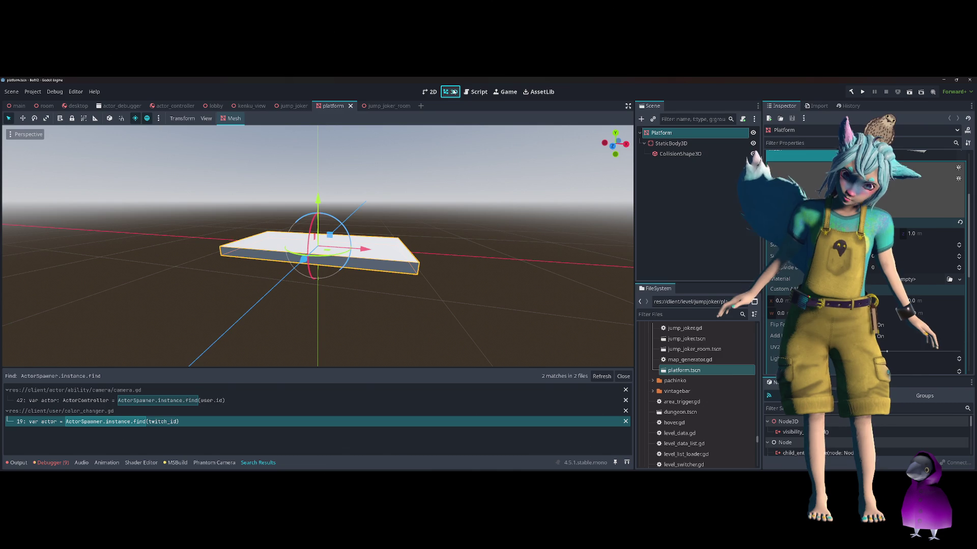
left_click(468, 94)
type("Vector3.UP.rotated(Vector3.))")
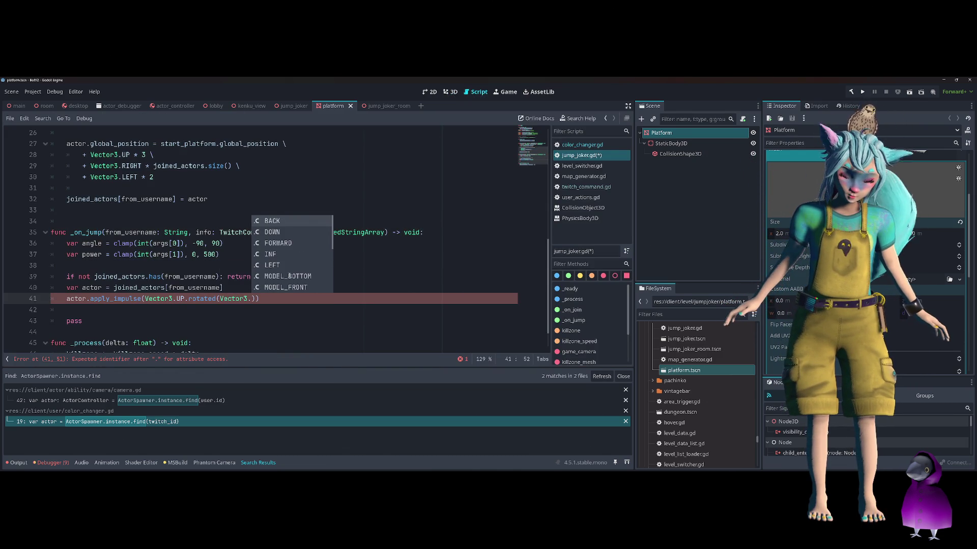
Step: Finish the impulse as Vector3.UP.rotated(Vector3.BACK, deg_to_rad(angle)) * power and delete the pass line
key("Return")
type(", ")
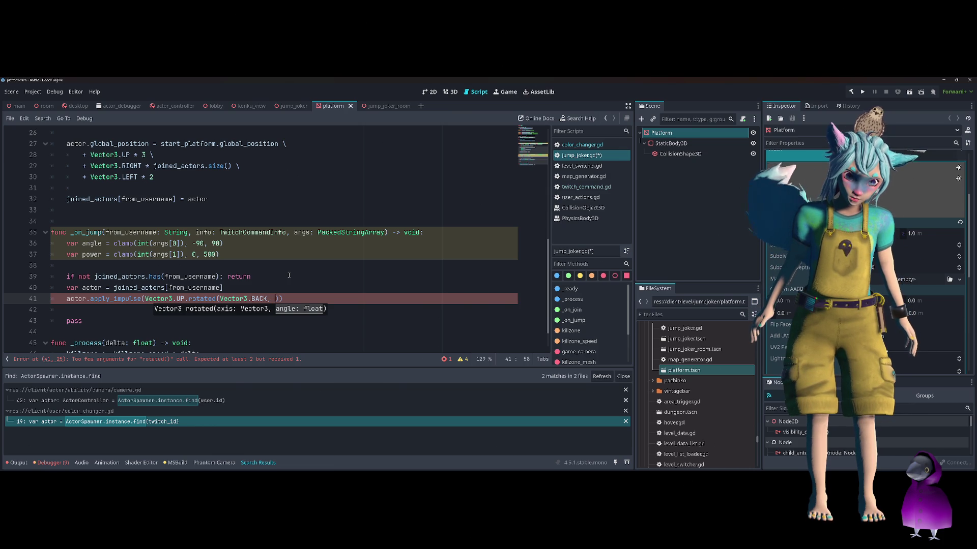
type("deg")
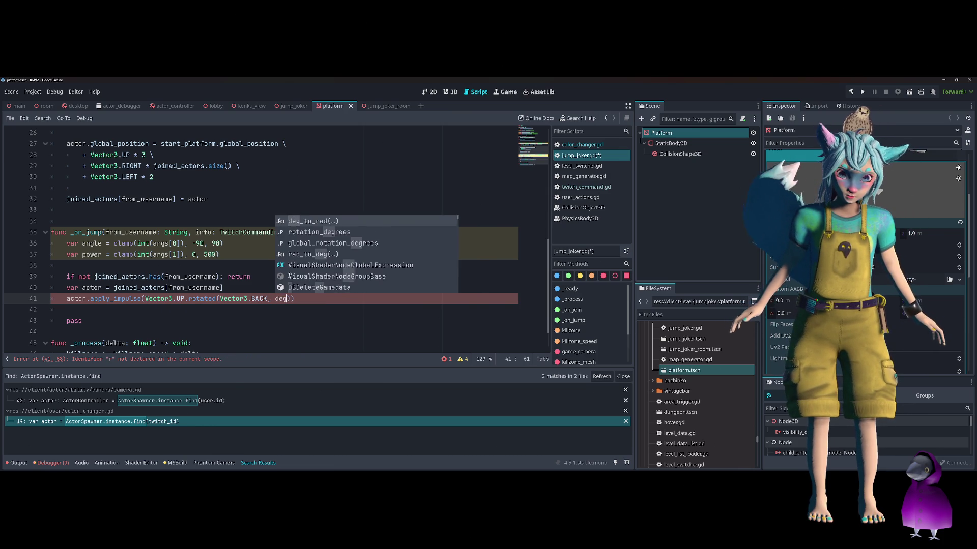
key("Return")
type("angl")
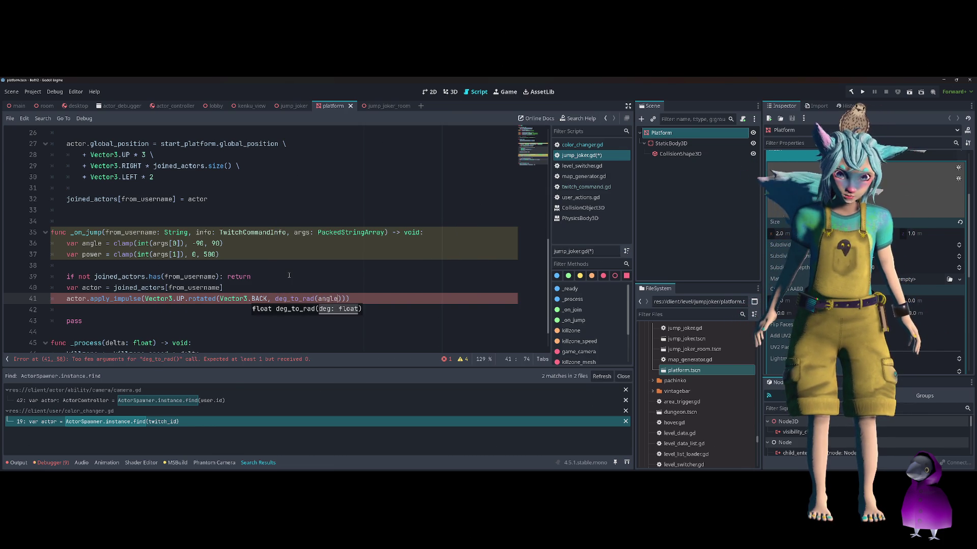
type("e")
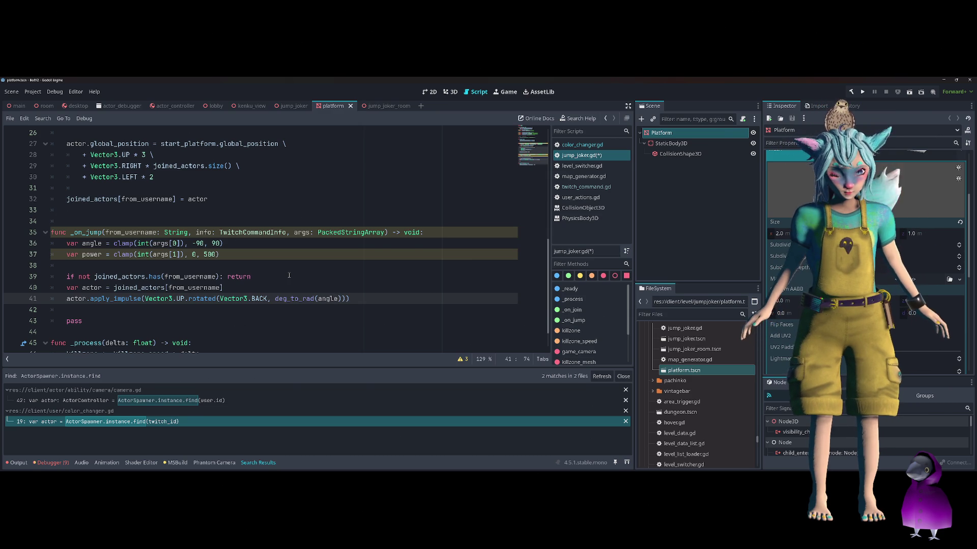
type(")")
type(") * p")
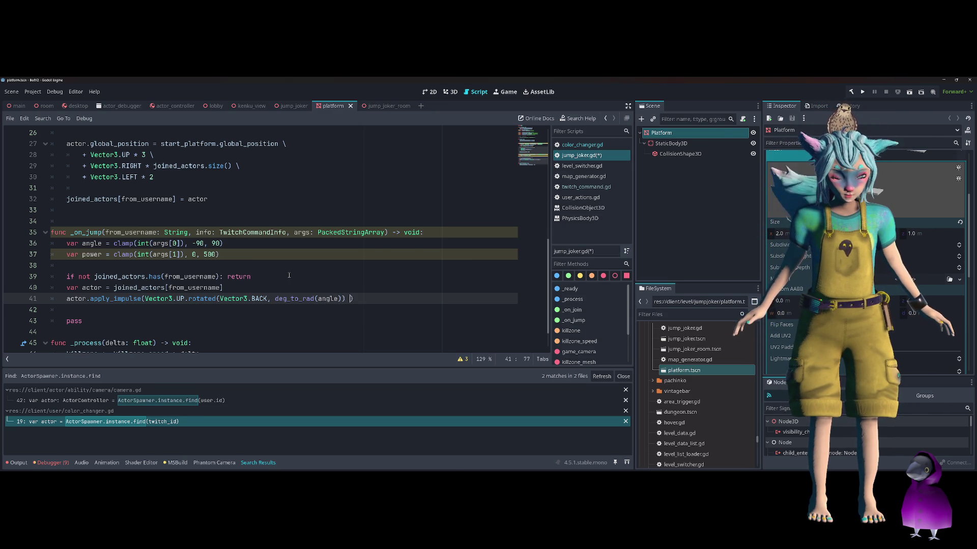
type("ower")
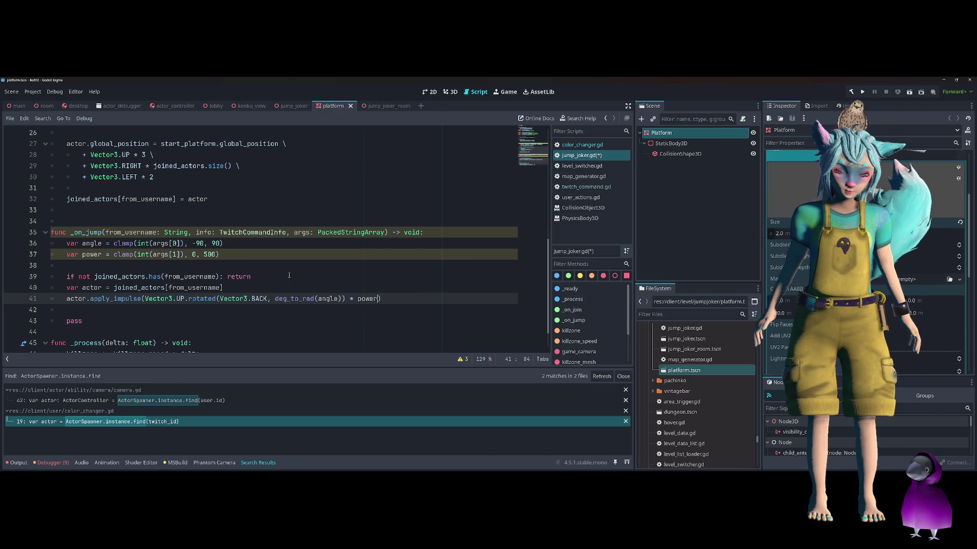
key("Down")
key("Down")
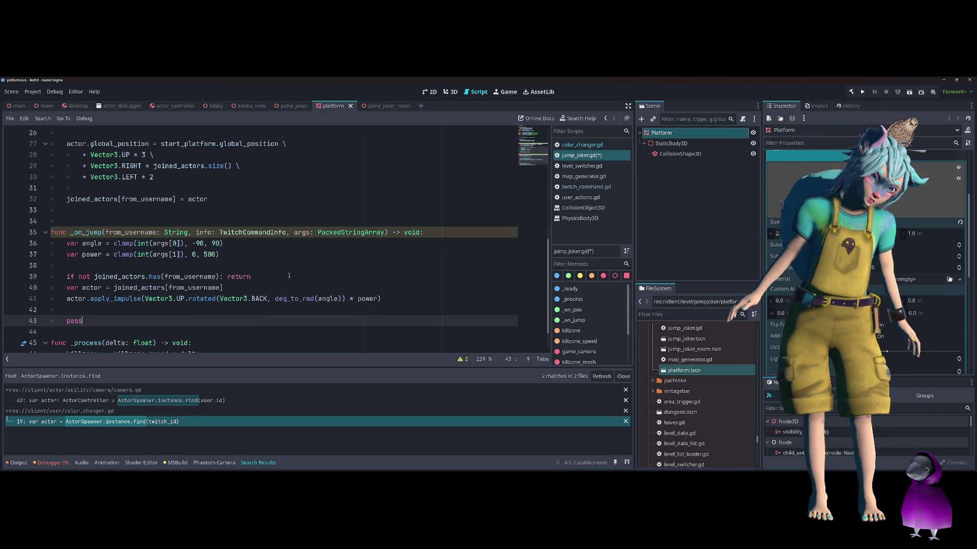
key("BackSpace")
key("BackSpace")
key("BackSpace")
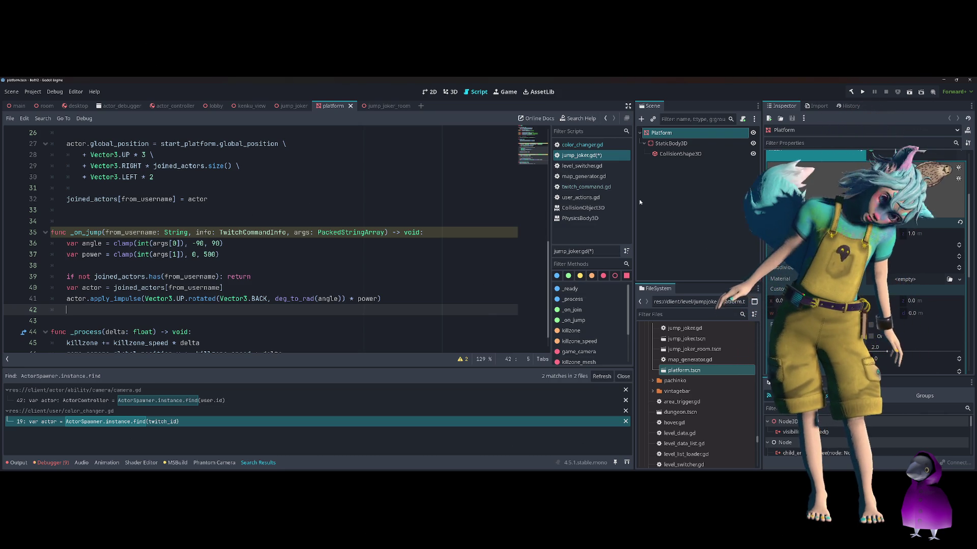
Step: Put the platform's StaticBody3D on collision layer 5 and adjust its collision mask
left_click(685, 145)
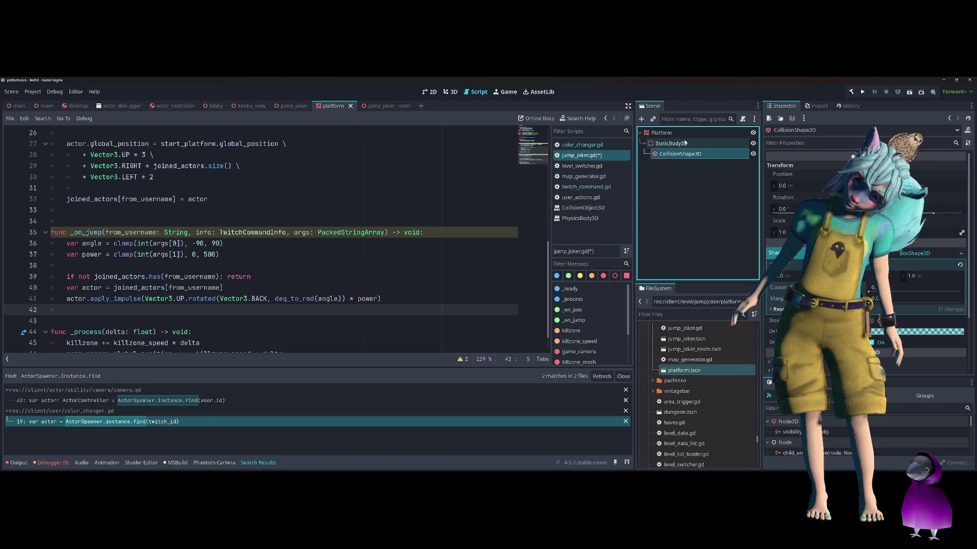
left_click(681, 154)
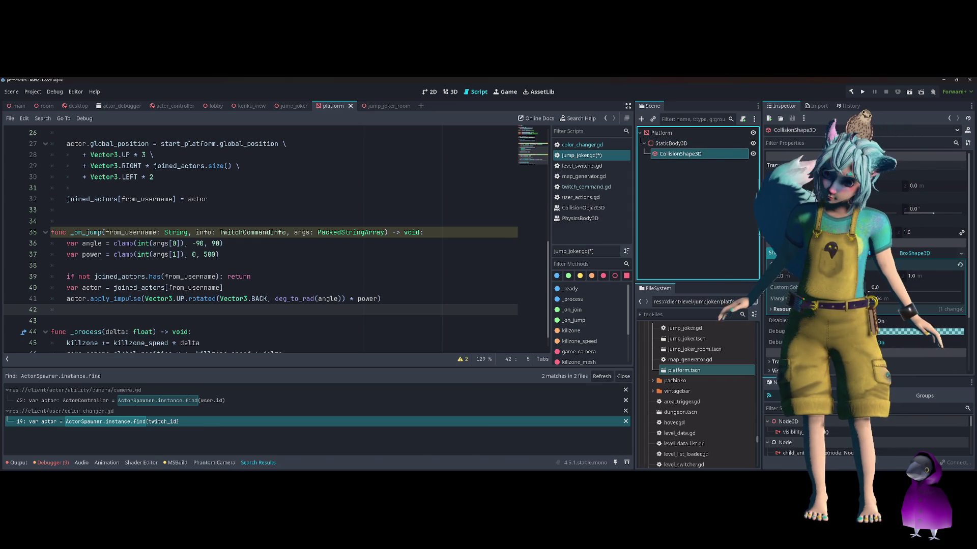
left_click(671, 143)
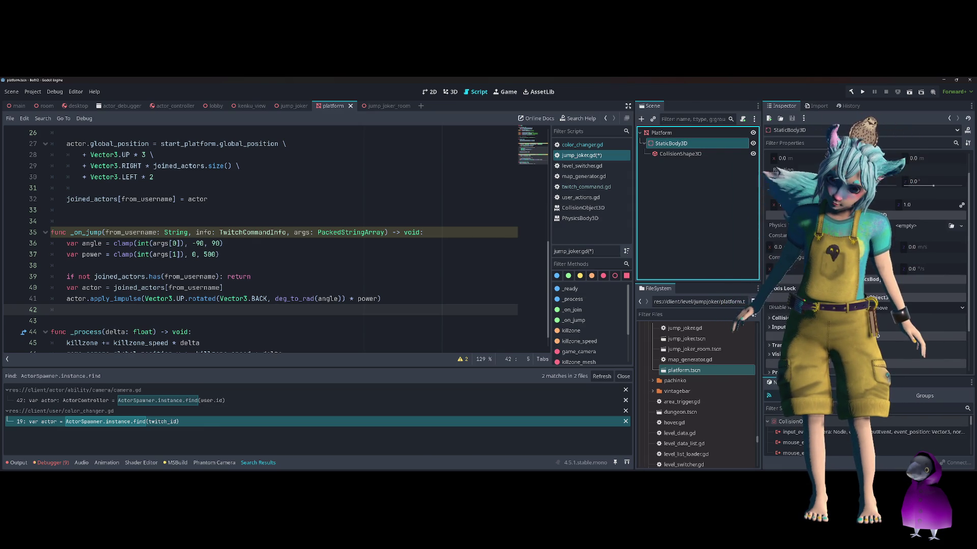
scroll(865, 254, "down", 4)
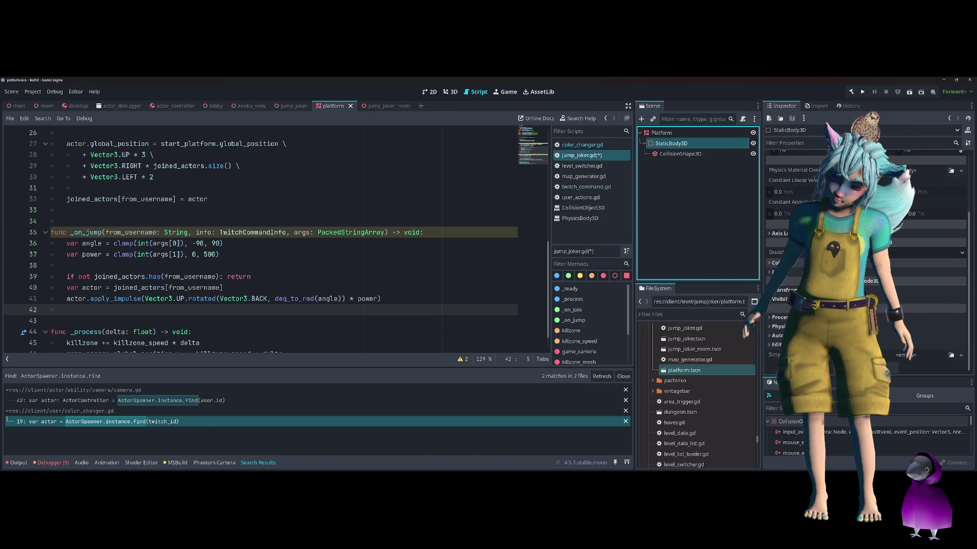
left_click(776, 262)
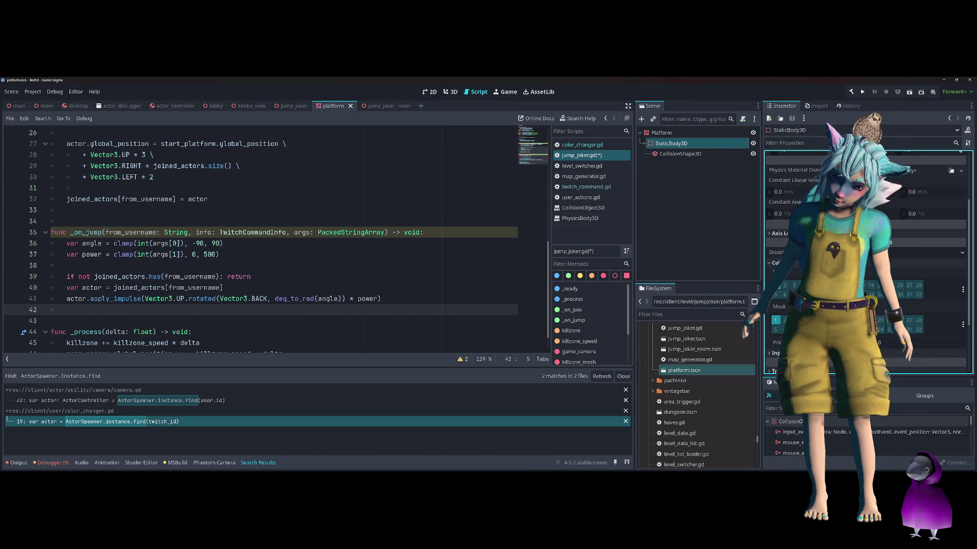
left_click(775, 295)
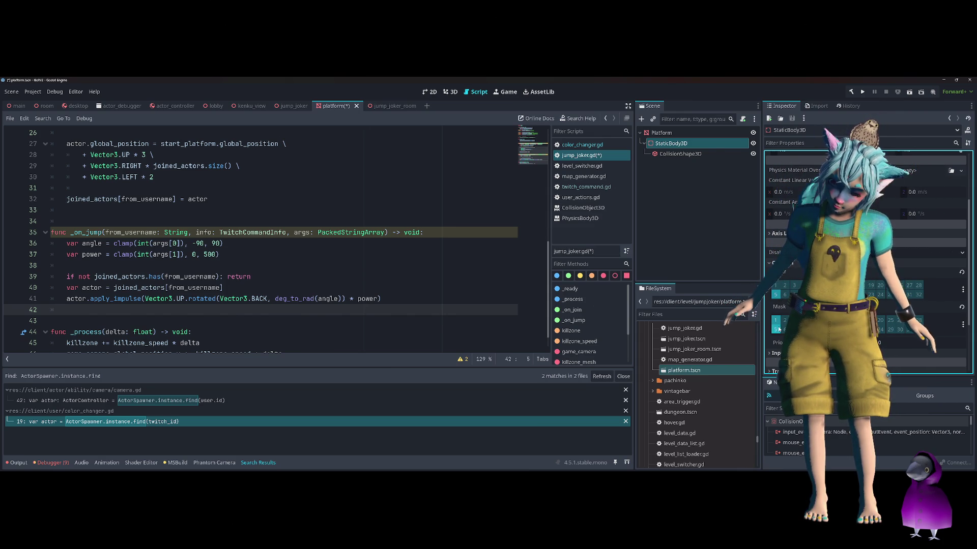
left_click(777, 320)
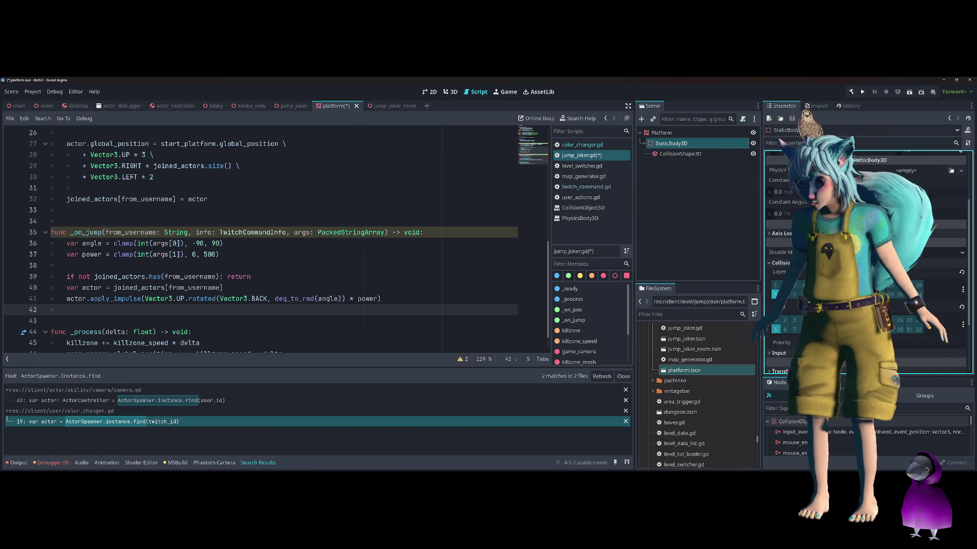
Step: Save the platform scene and the jump_joker script with Ctrl+S
left_click(785, 319)
left_click(373, 281)
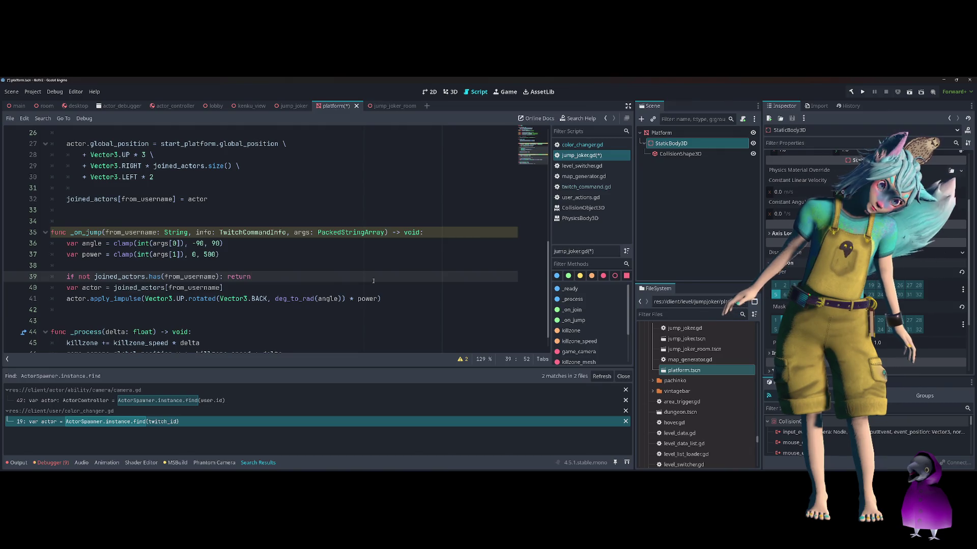
key("ctrl+s")
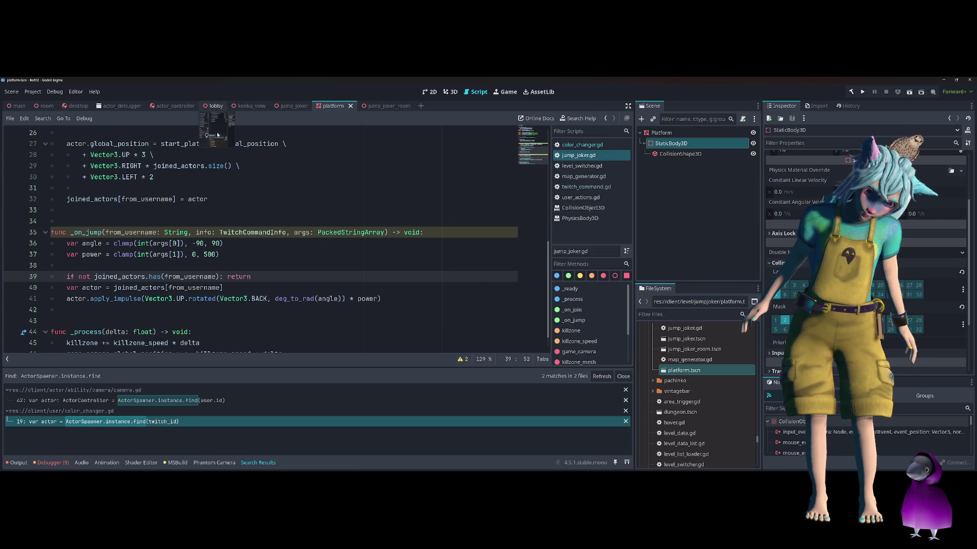
Step: Open the actor_controller scene and review the Actor node's collision properties beside the script
left_click(166, 104)
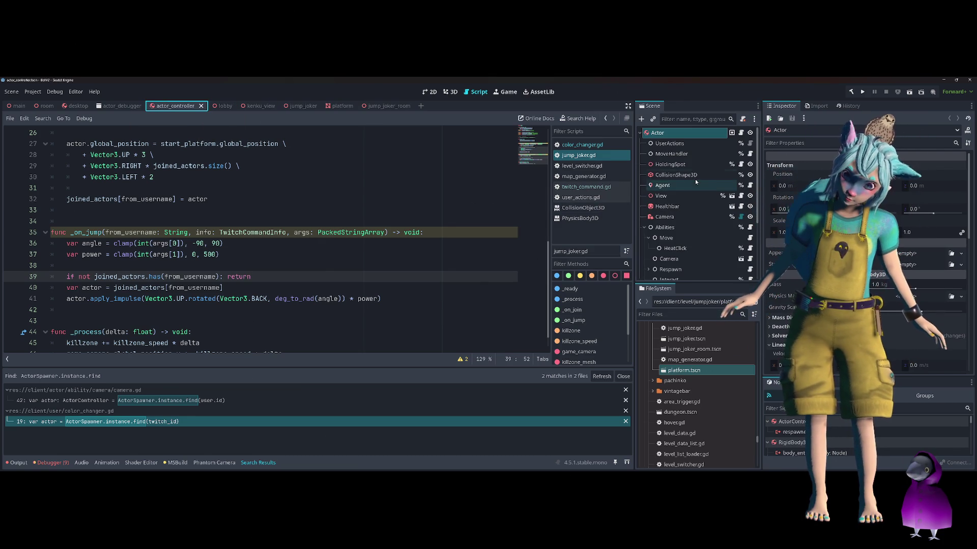
scroll(865, 254, "down", 5)
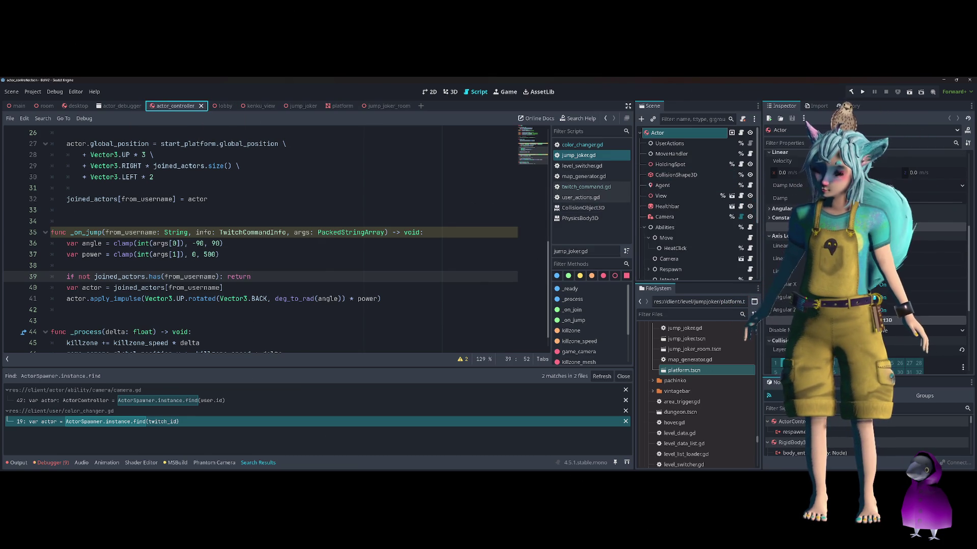
scroll(781, 342, "down", 2)
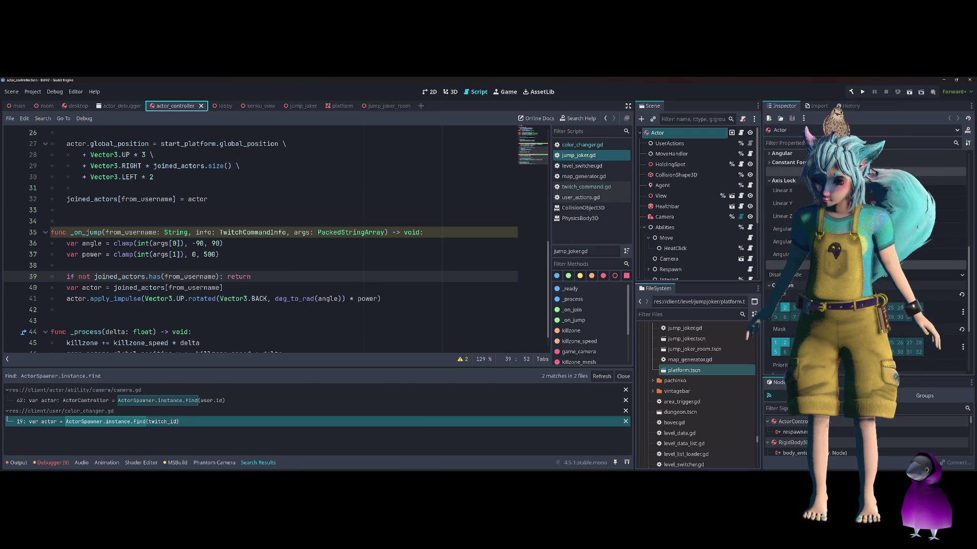
left_click(265, 223)
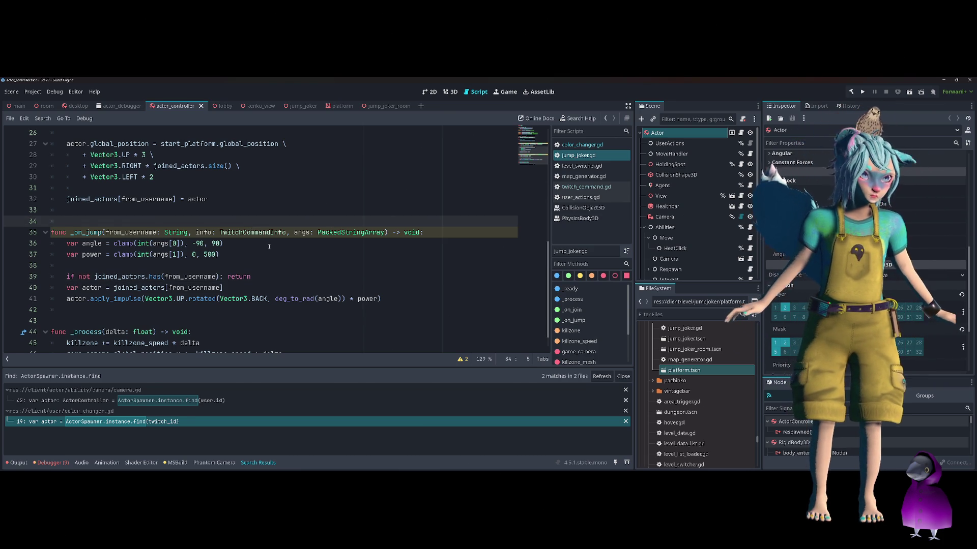
scroll(272, 247, "up", 4)
left_click(298, 244)
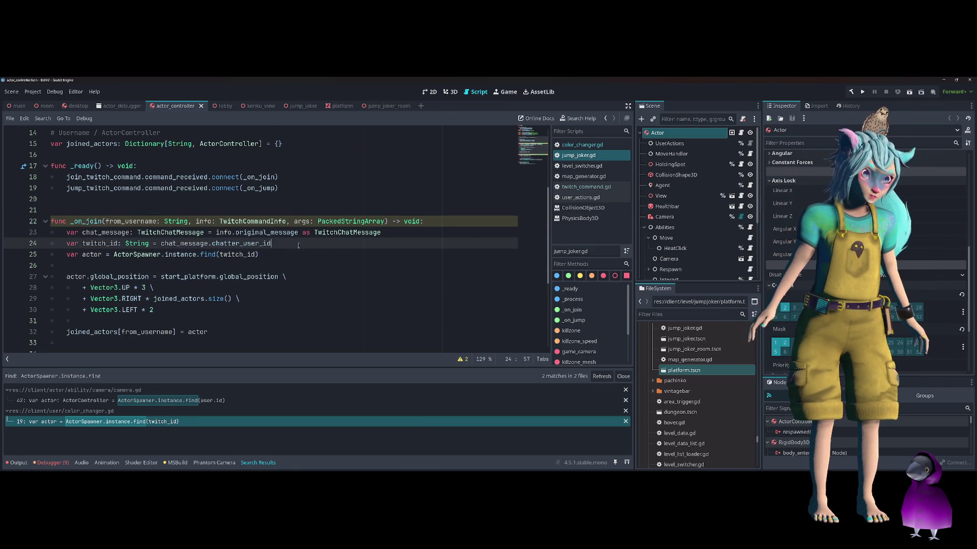
left_click(341, 261)
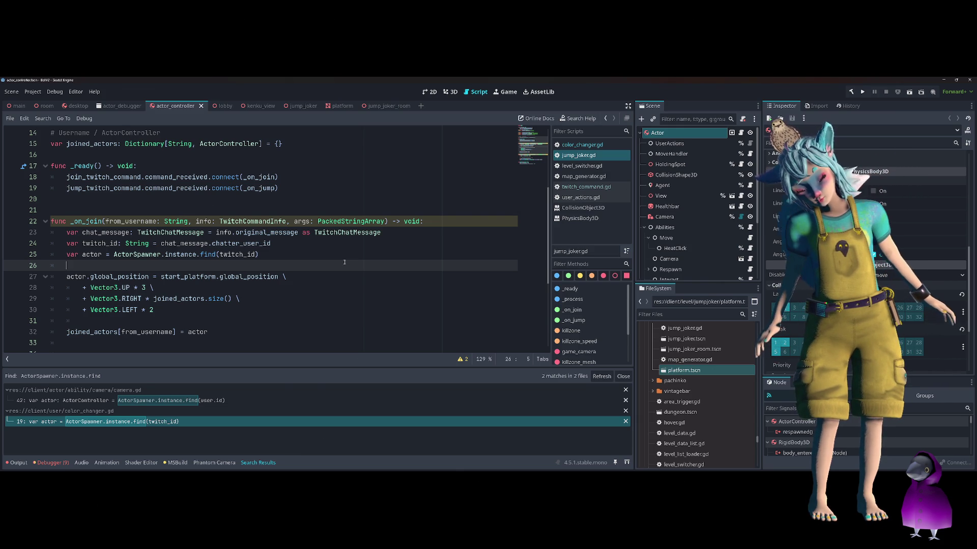
Step: Add actor.respawn() on line 26 of _on_join and save jump_joker.gd
type("acot")
key("BackSpace")
key("BackSpace")
type("tor.re")
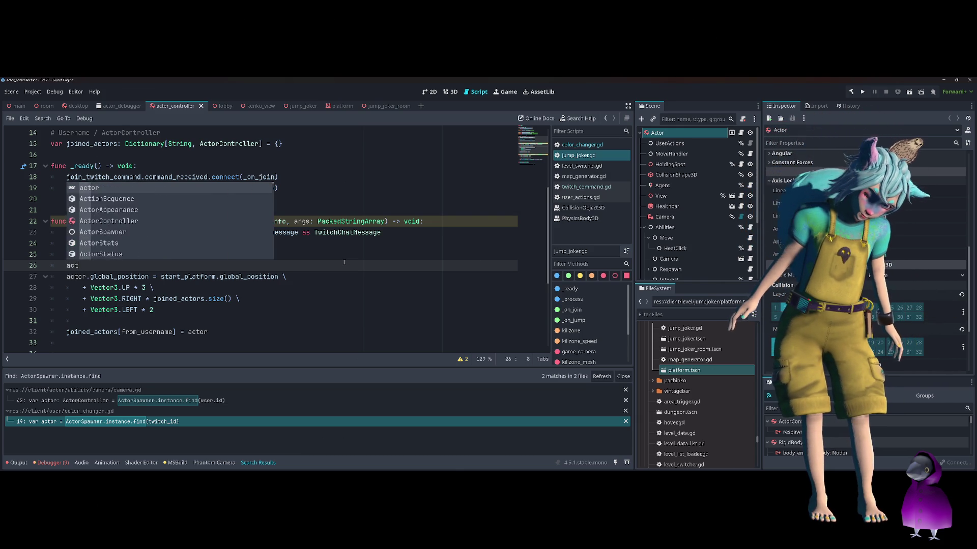
key("Return")
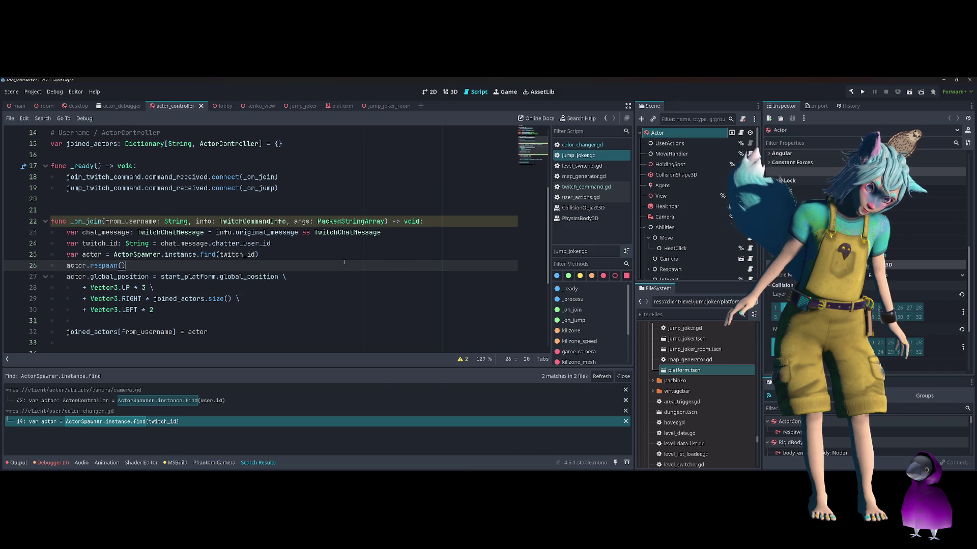
key("Return")
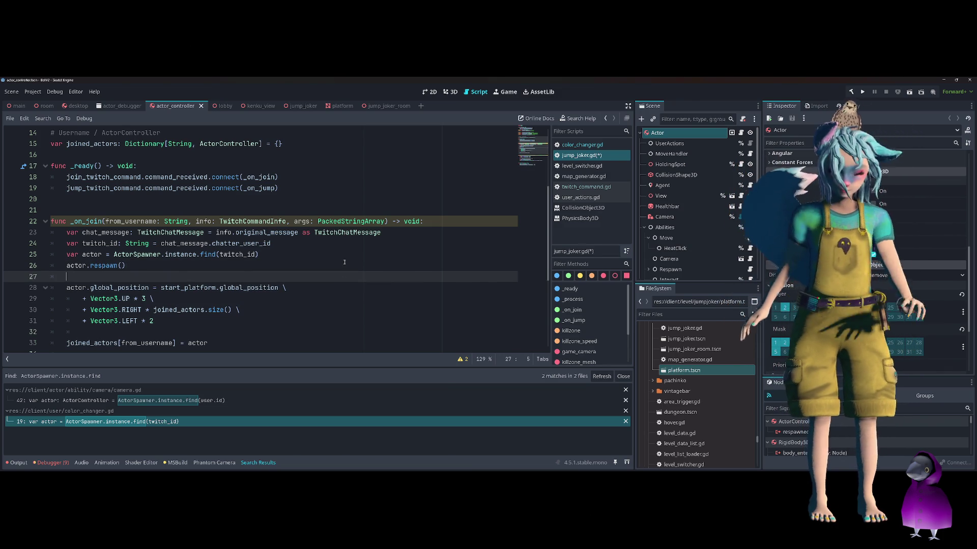
key("ctrl+s")
Step: Add a new func _process(delta: float) -> void header below _on_jump
scroll(344, 262, "down", 3)
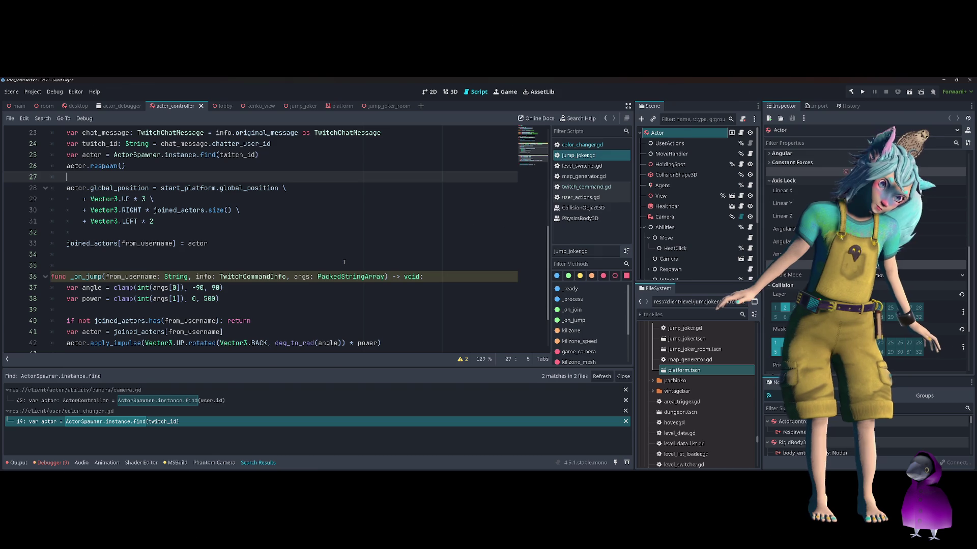
scroll(344, 262, "up", 2)
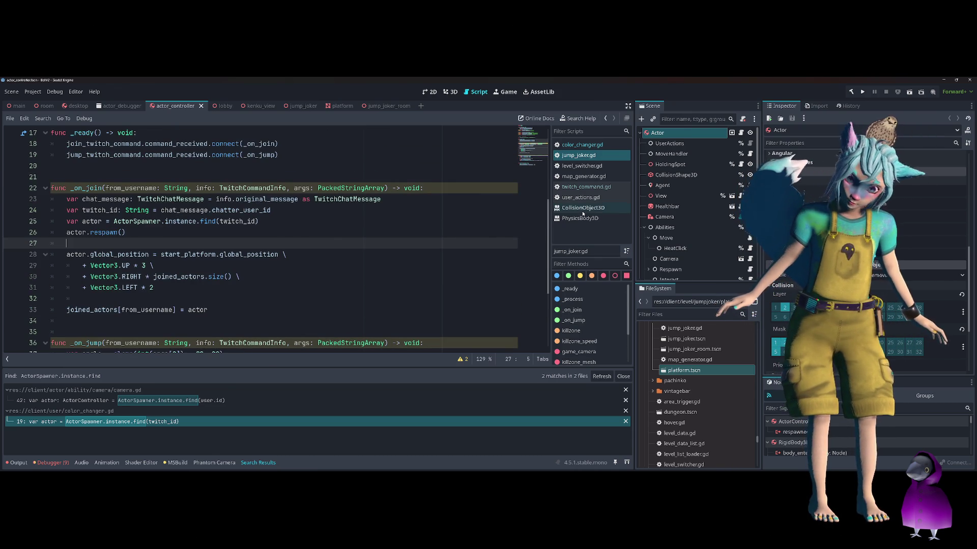
scroll(325, 260, "down", 4)
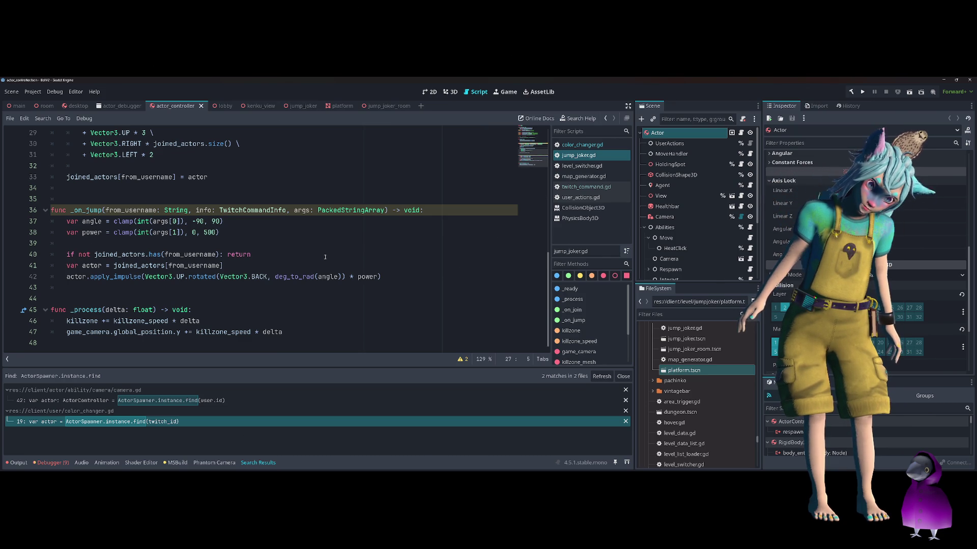
scroll(325, 256, "up", 2)
scroll(213, 244, "down", 2)
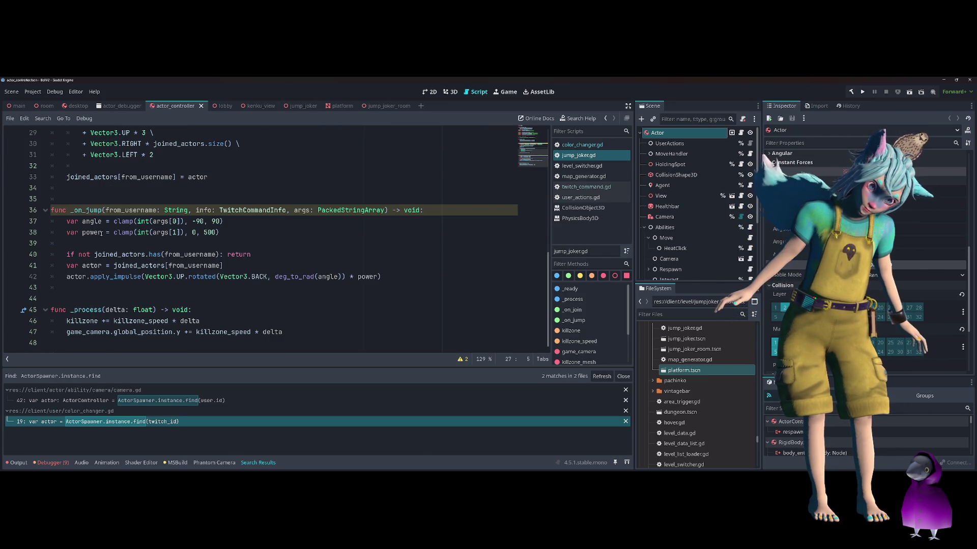
left_click(402, 283)
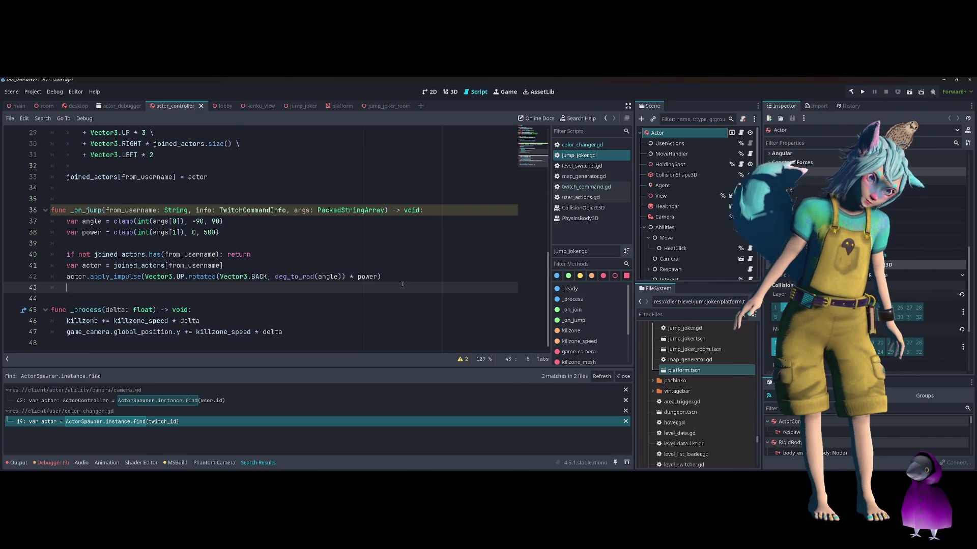
key("Return")
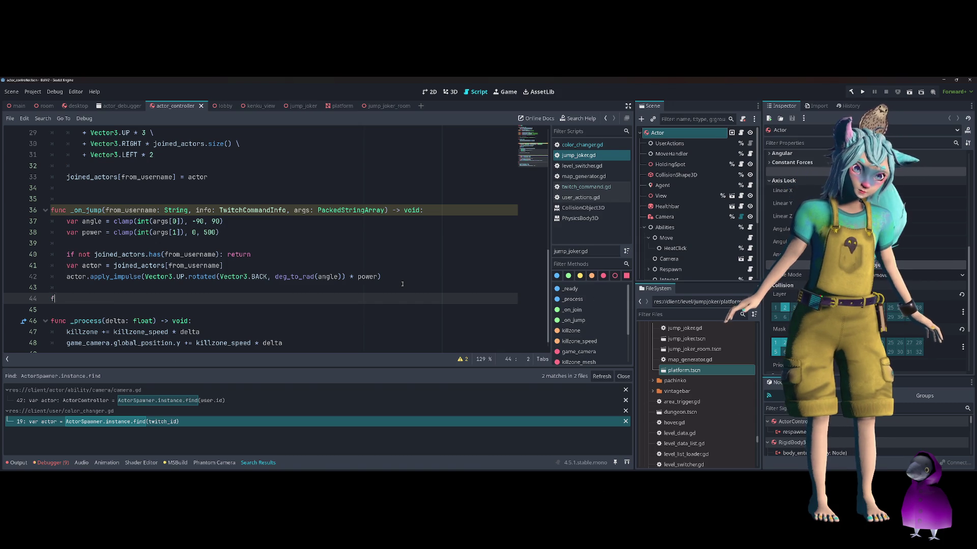
type("nc _p")
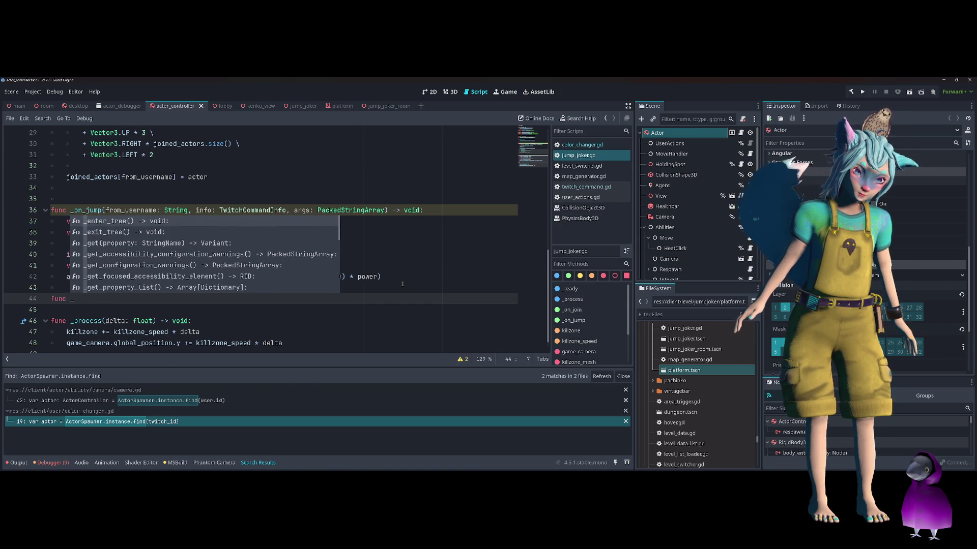
type("roc")
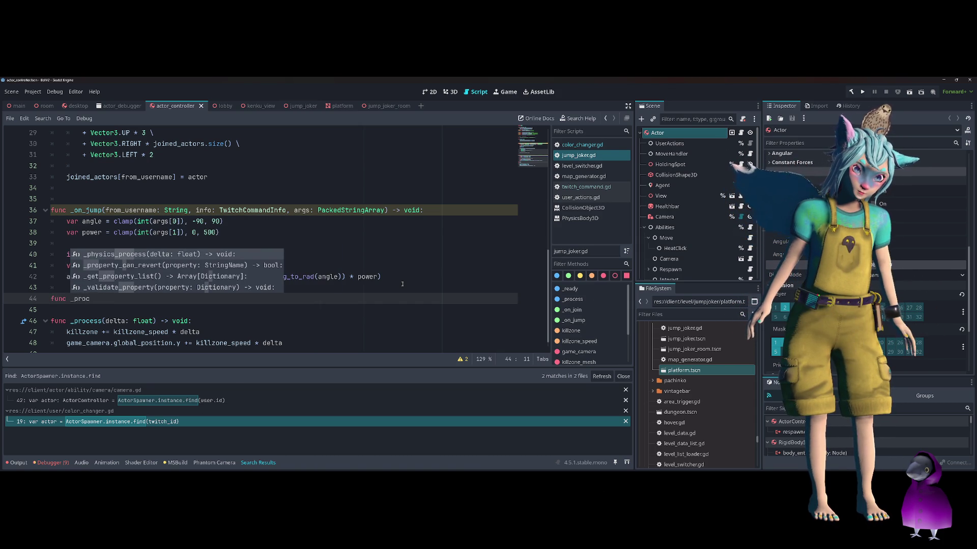
key("BackSpace")
type("cess")
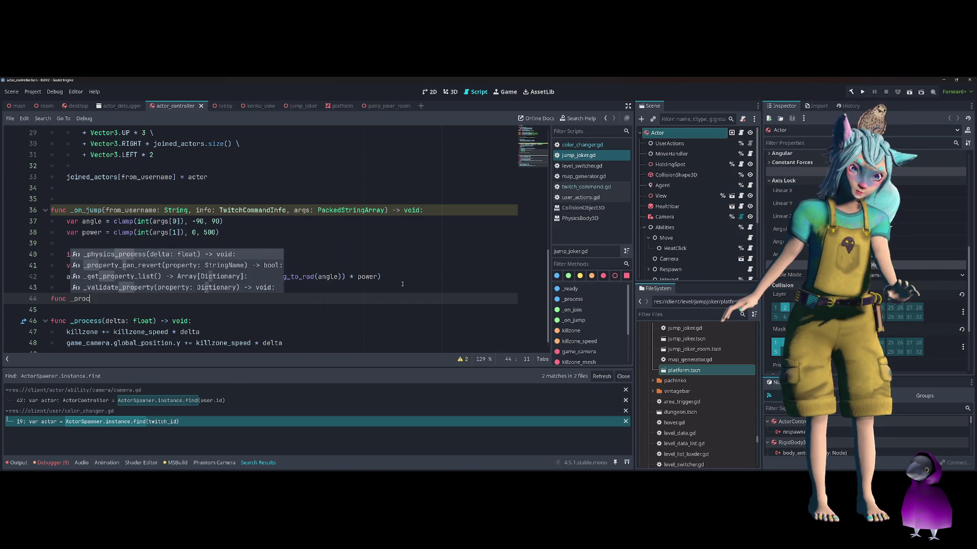
key("Return")
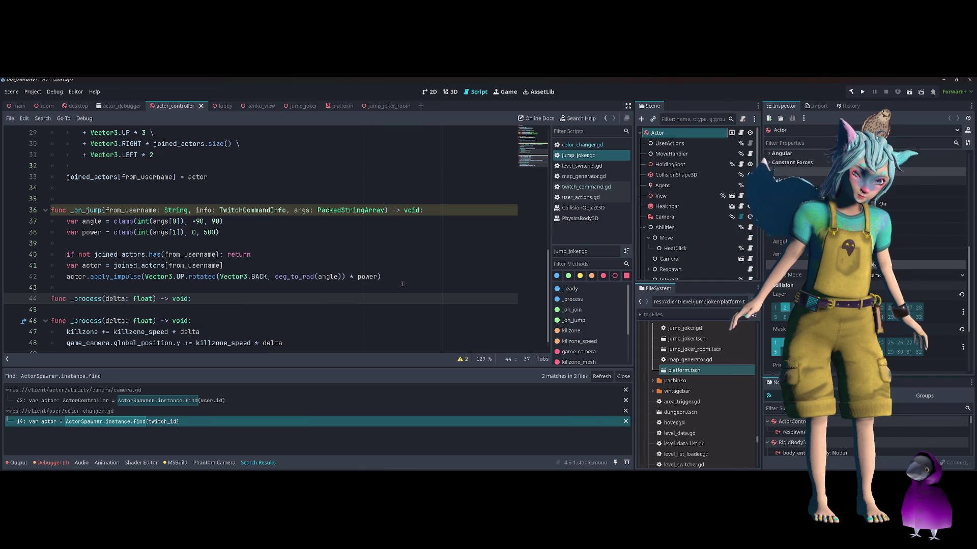
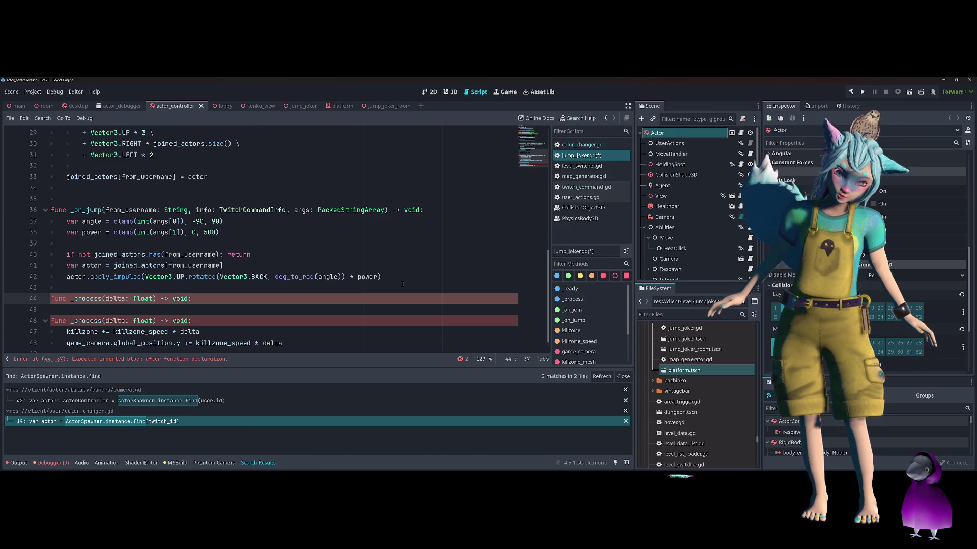
Step: Delete the duplicate _process line in jump_joker.gd, add a separating blank line, and start a new scene
key("shift+Home")
key("BackSpace")
key("BackSpace")
key("BackSpace")
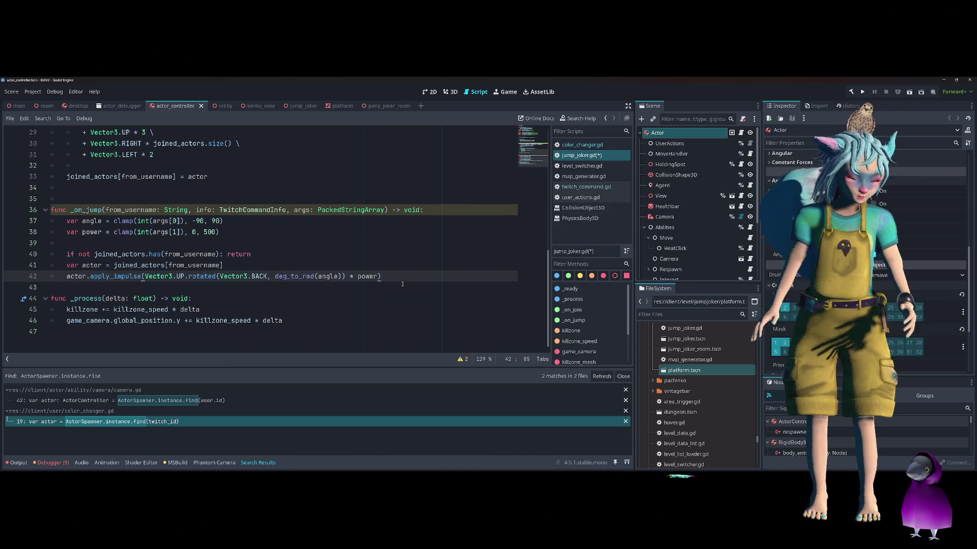
key("Return")
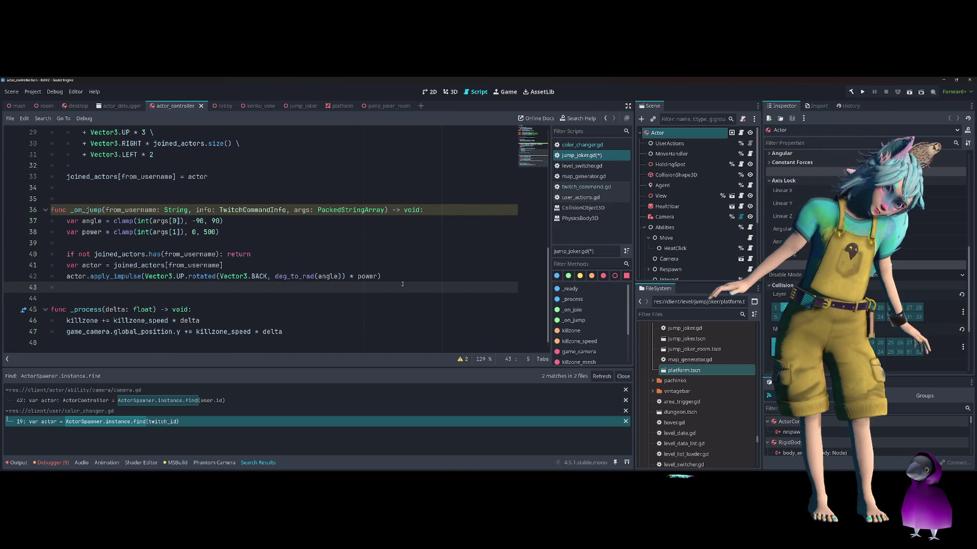
left_click(420, 105)
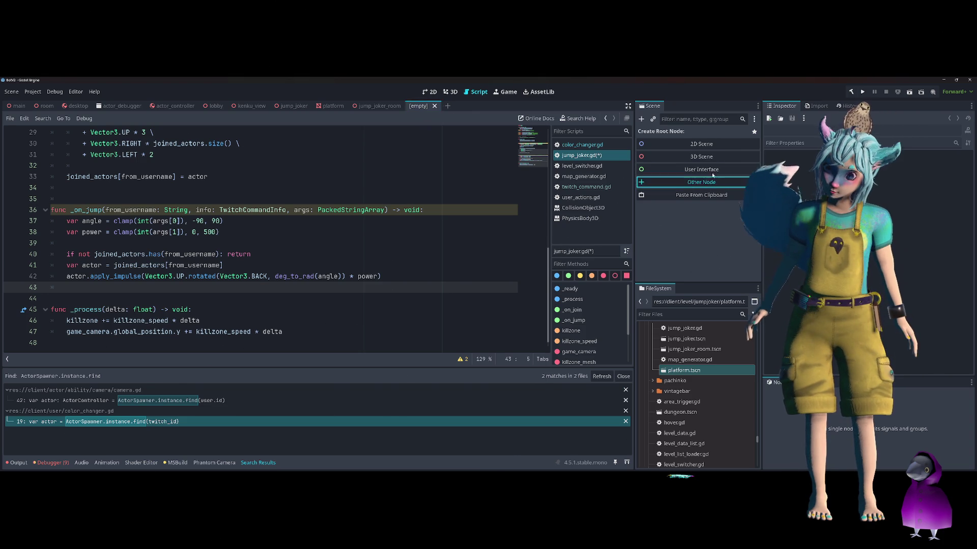
Step: Create the new scene with a plain Node as its root
left_click(716, 181)
left_click(180, 134)
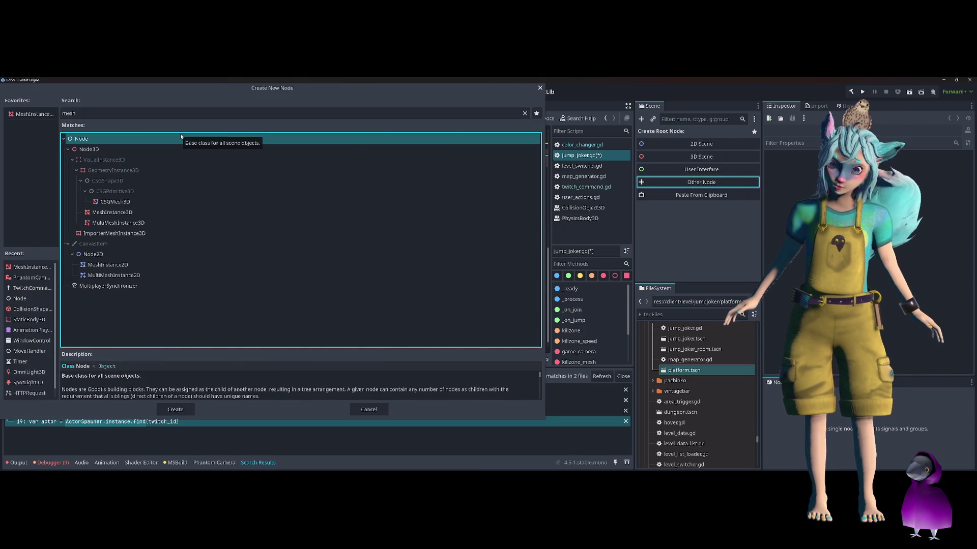
double_click(181, 135)
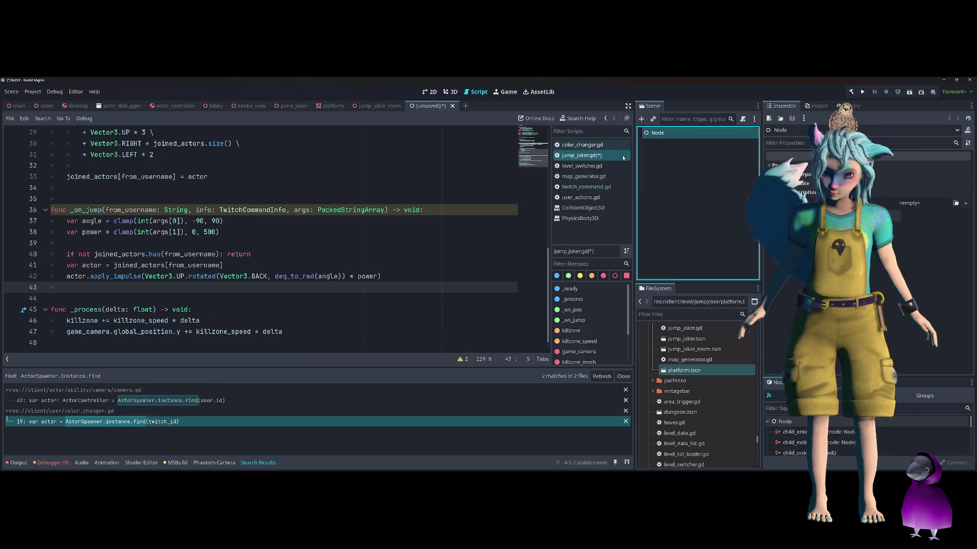
Step: Rename the root Node to JumpJokerActorController
double_click(666, 135)
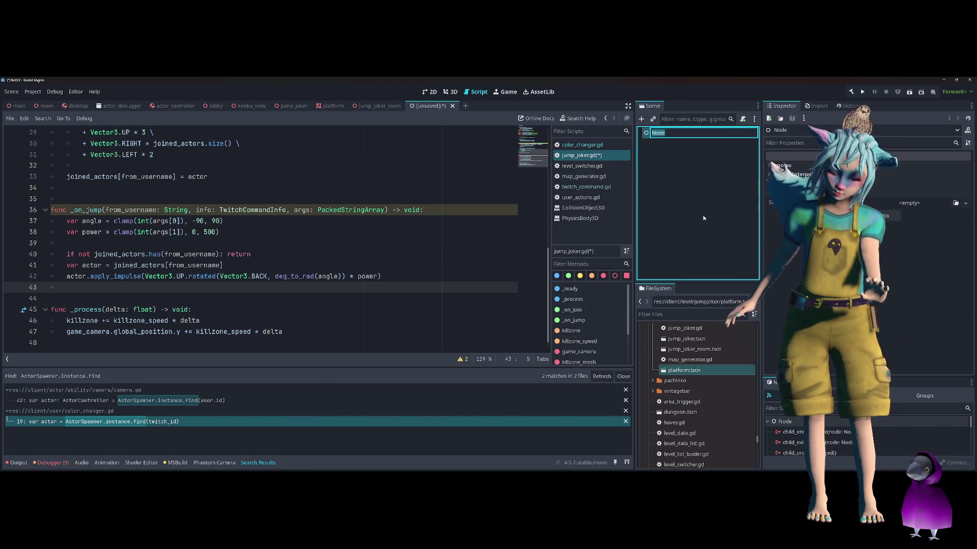
type("osdjf")
key("BackSpace")
key("BackSpace")
key("BackSpace")
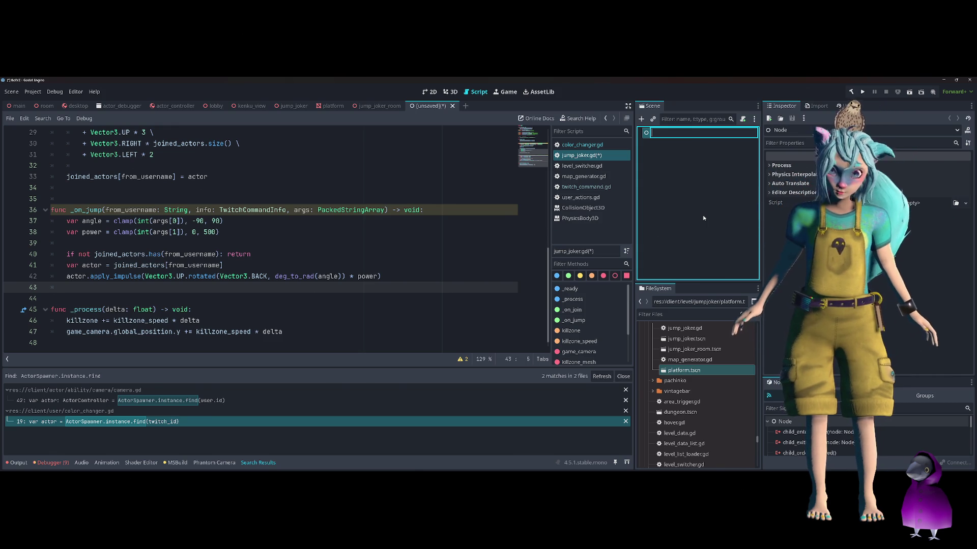
type("jumpJokerKenku")
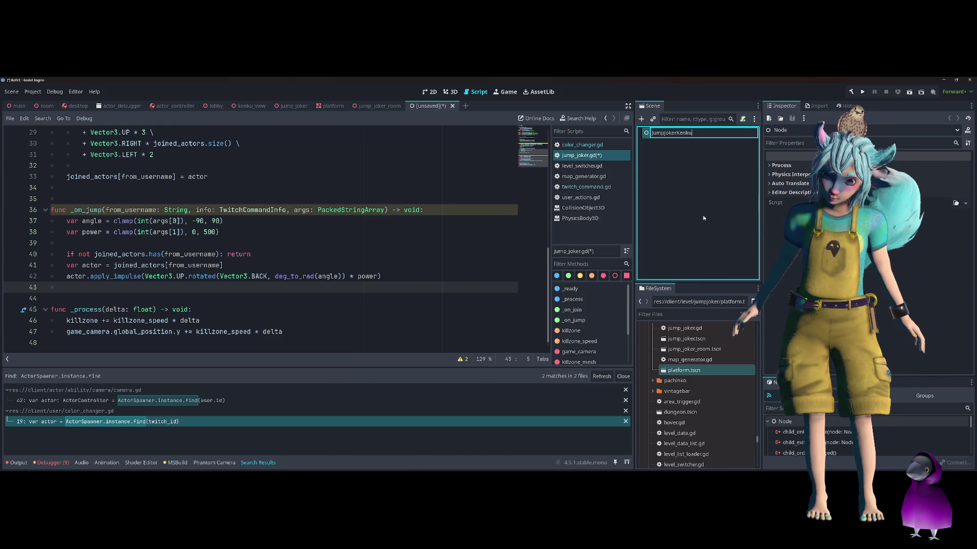
type("oller")
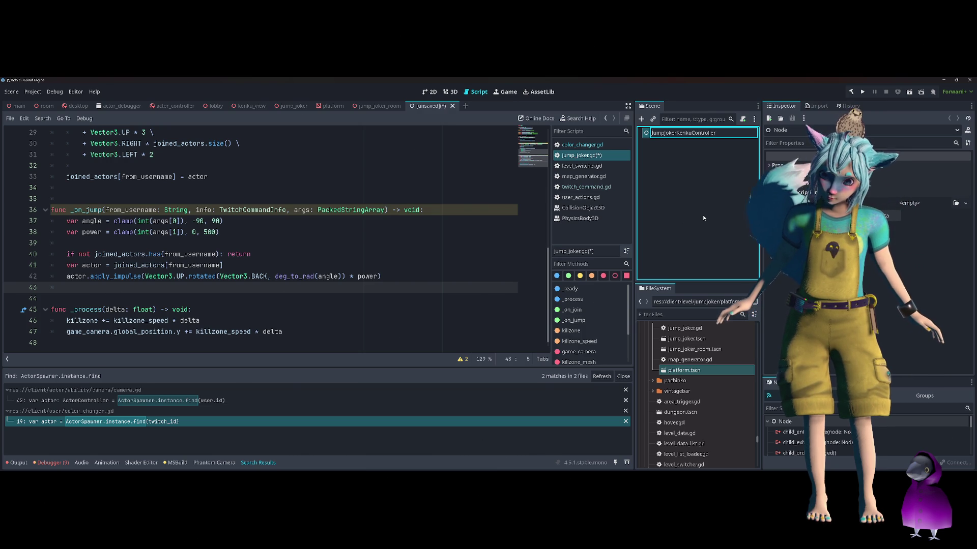
key("Home")
key("Delete")
type("J")
key("Right")
key("Right")
key("Right")
type("Actor")
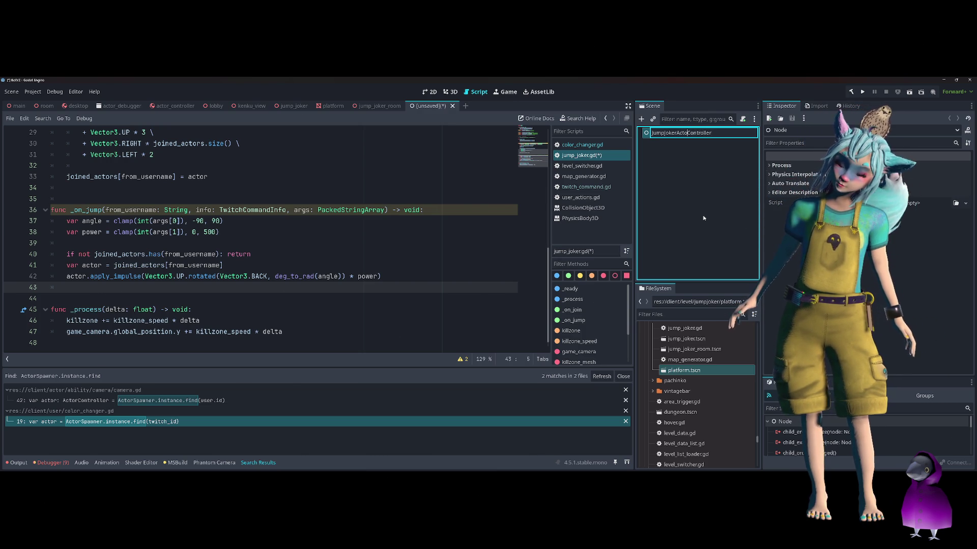
key("Return")
Step: Save the scene as jump_joker_actor_controller.tscn in res://client/level/jumpjoker
right_click(717, 143)
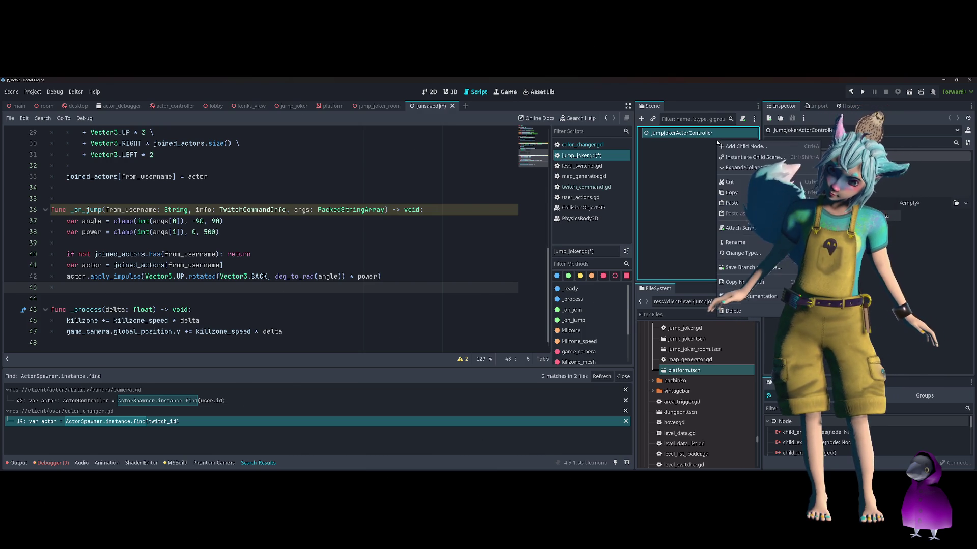
left_click(738, 228)
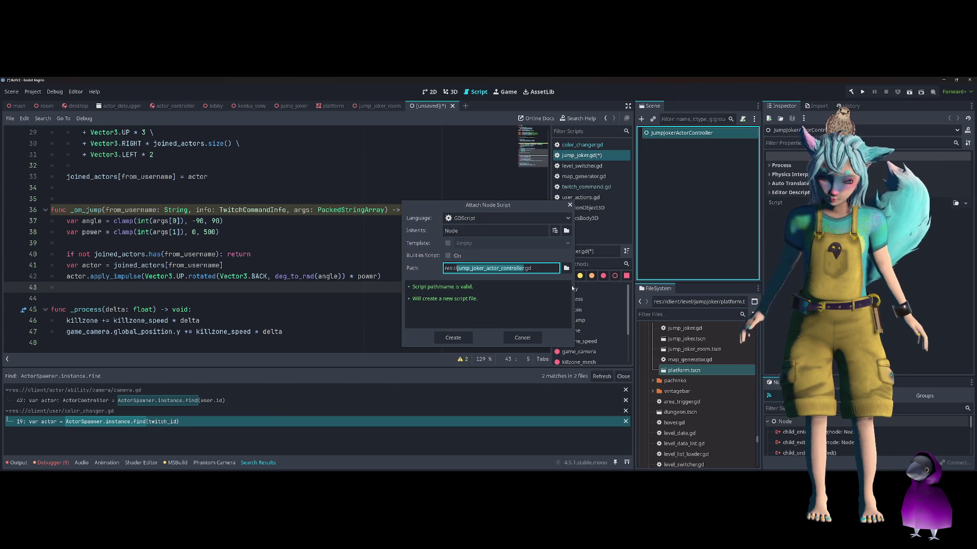
key("Escape")
key("ctrl+s")
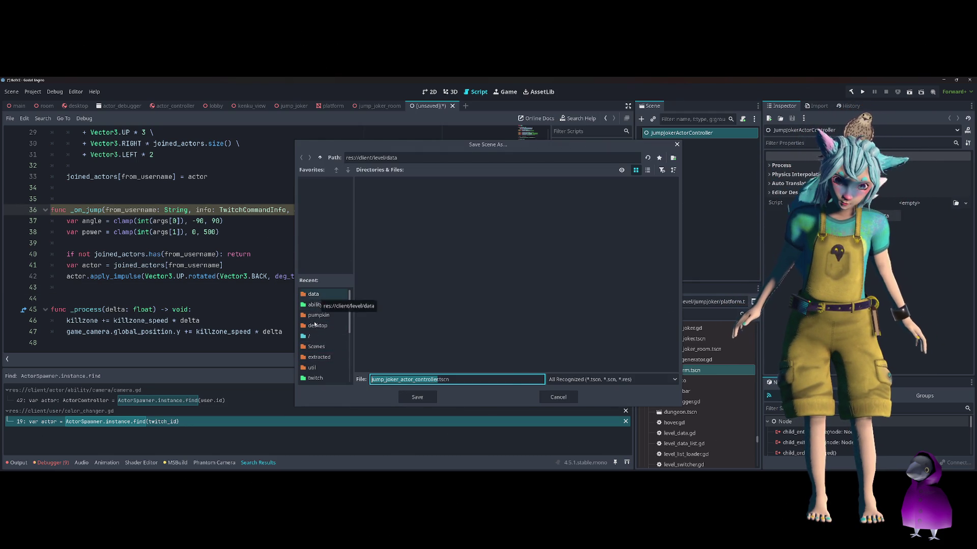
scroll(319, 346, "down", 3)
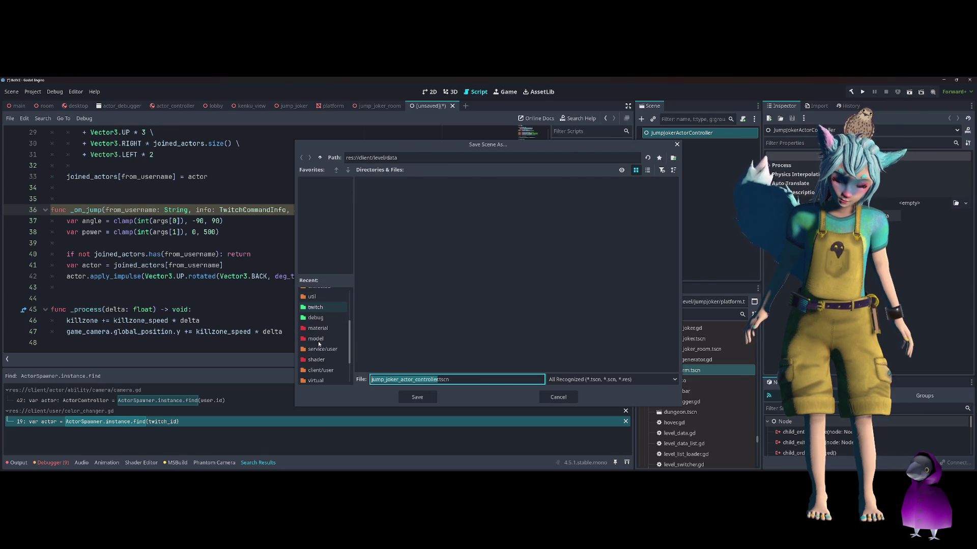
scroll(322, 344, "up", 3)
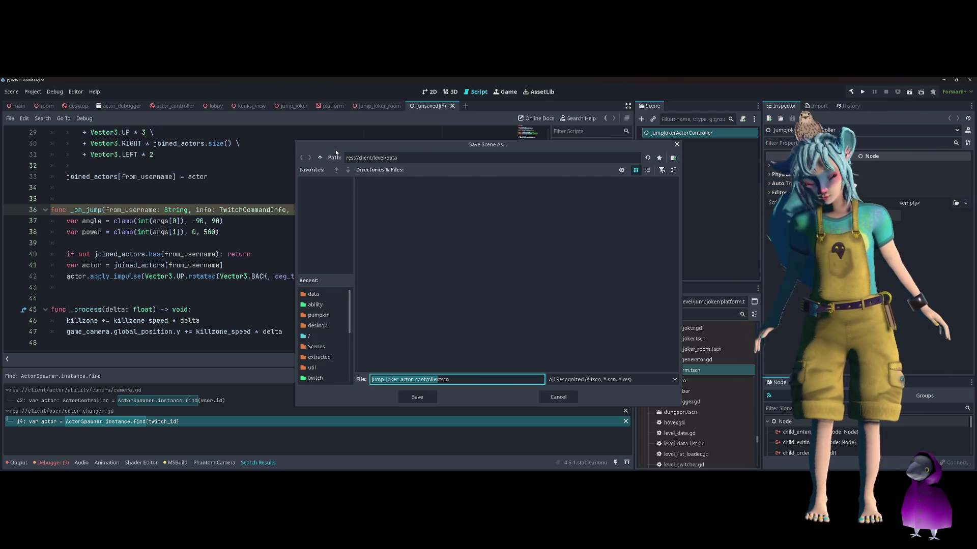
double_click(320, 159)
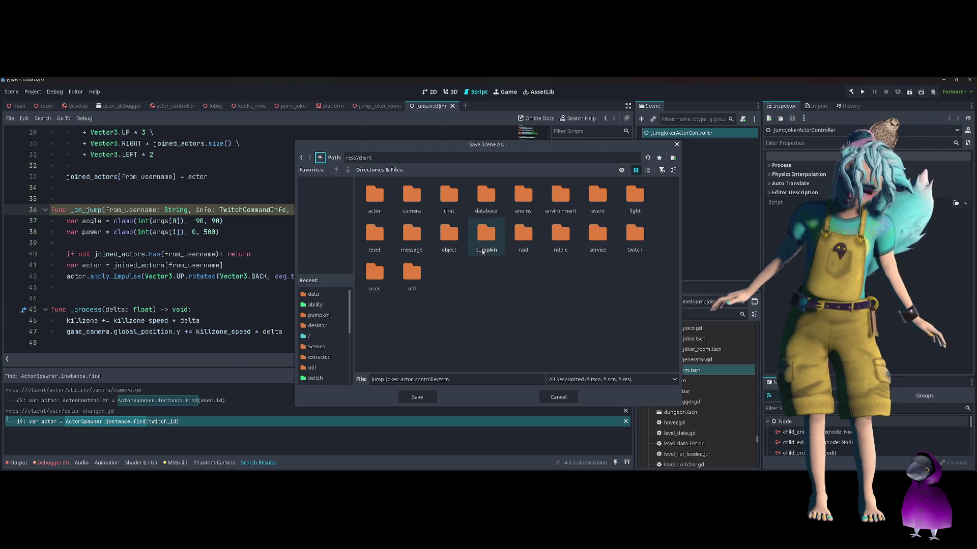
left_click(301, 157)
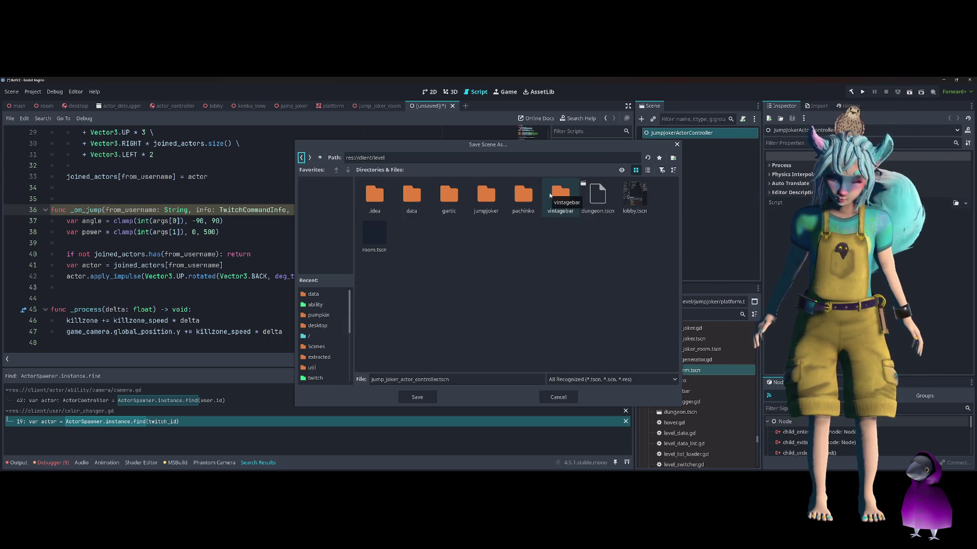
left_click(495, 214)
double_click(491, 200)
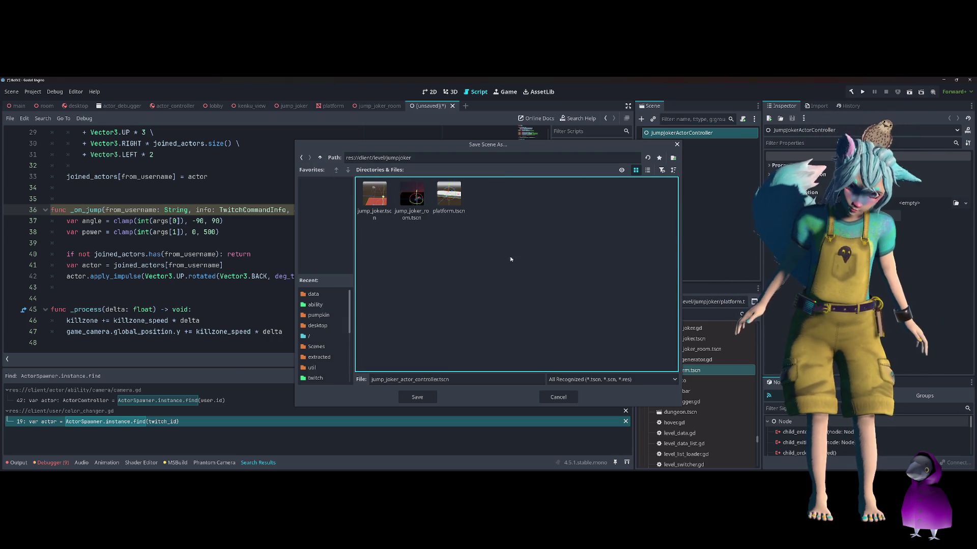
left_click(418, 379)
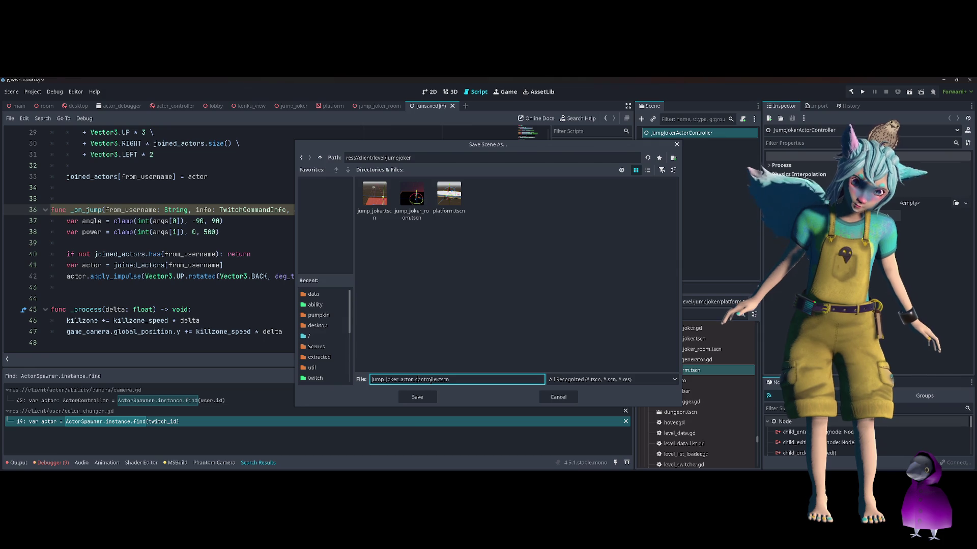
left_click(429, 399)
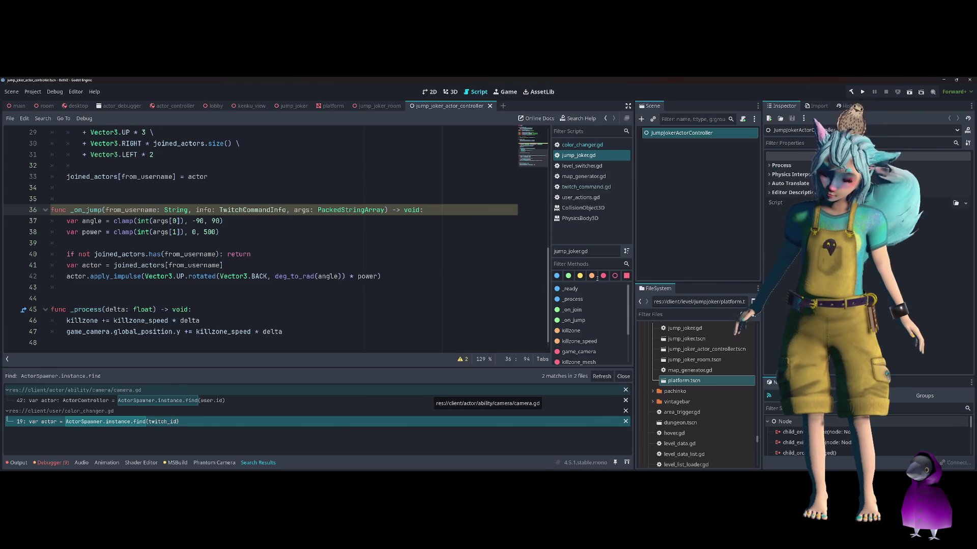
Step: Attach a new jump_joker_actor_controller.gd script to the JumpJokerActorController root
left_click(671, 198)
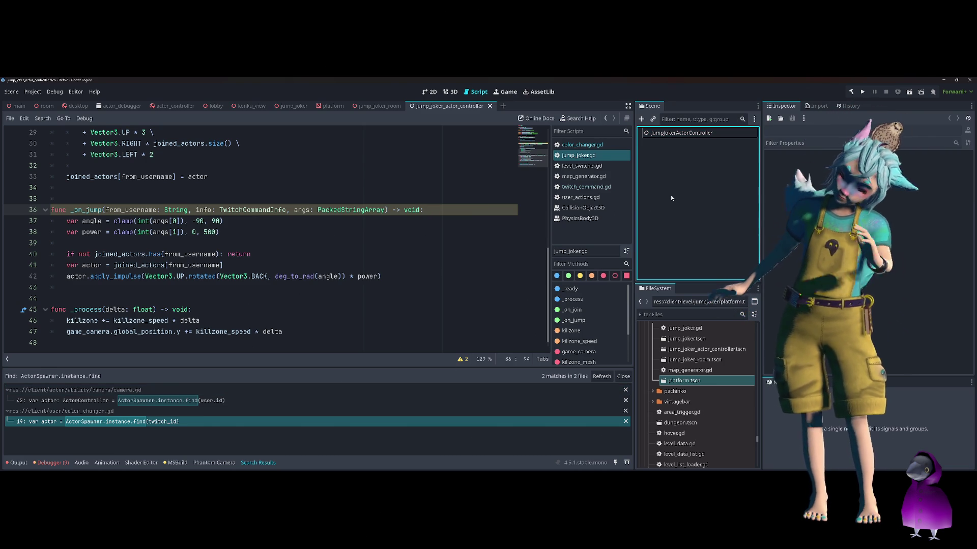
right_click(717, 135)
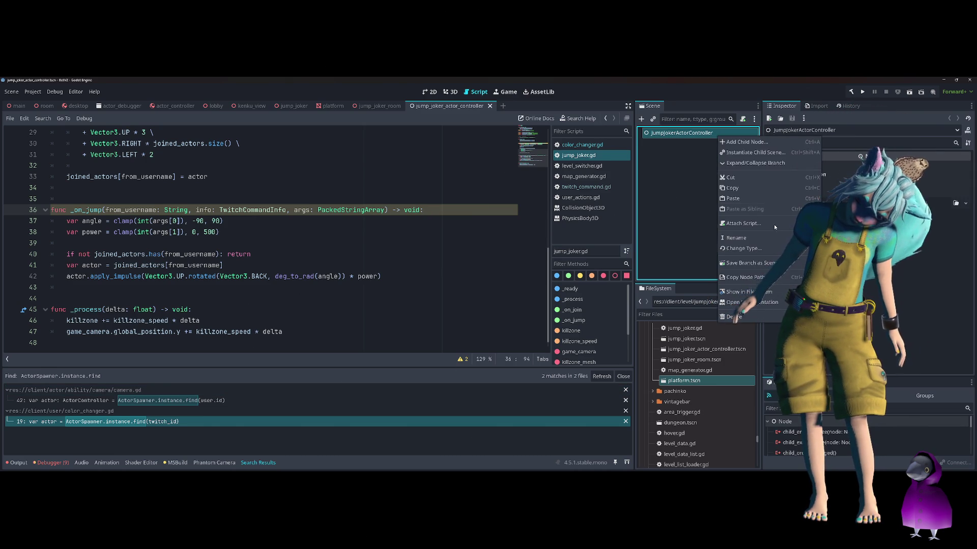
left_click(740, 223)
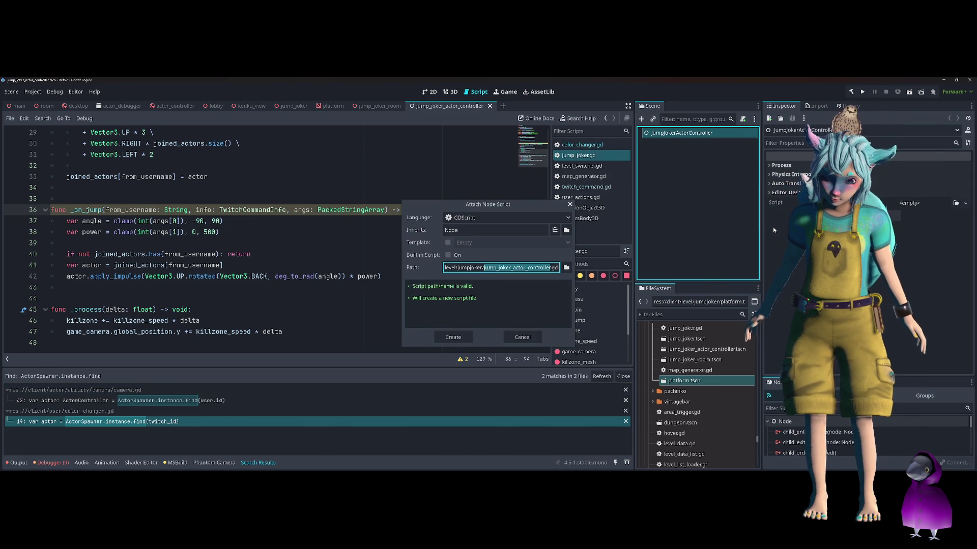
key("Return")
left_click(306, 219)
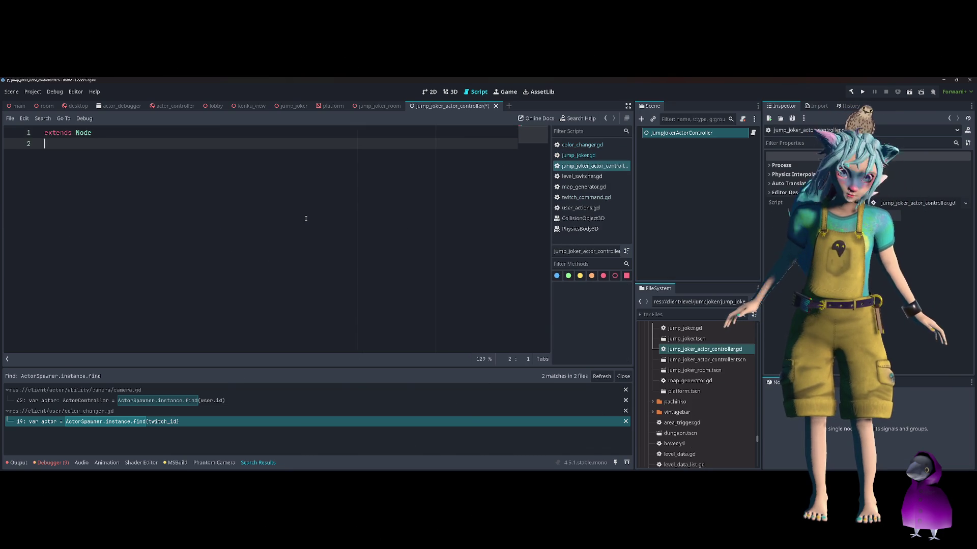
Step: Add _ready and _process function stubs to the controller script
key("Return")
type("func ")
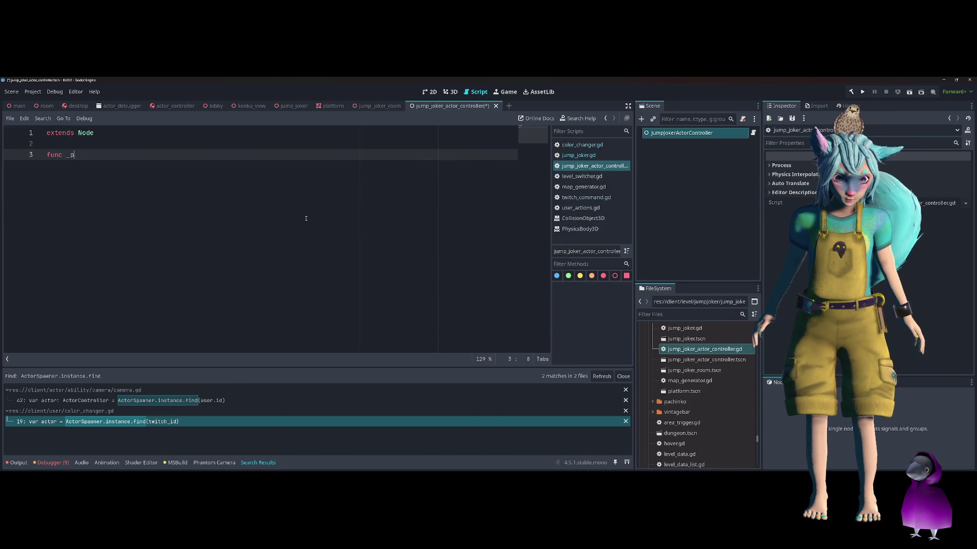
type("_p")
key("Down")
key("Return")
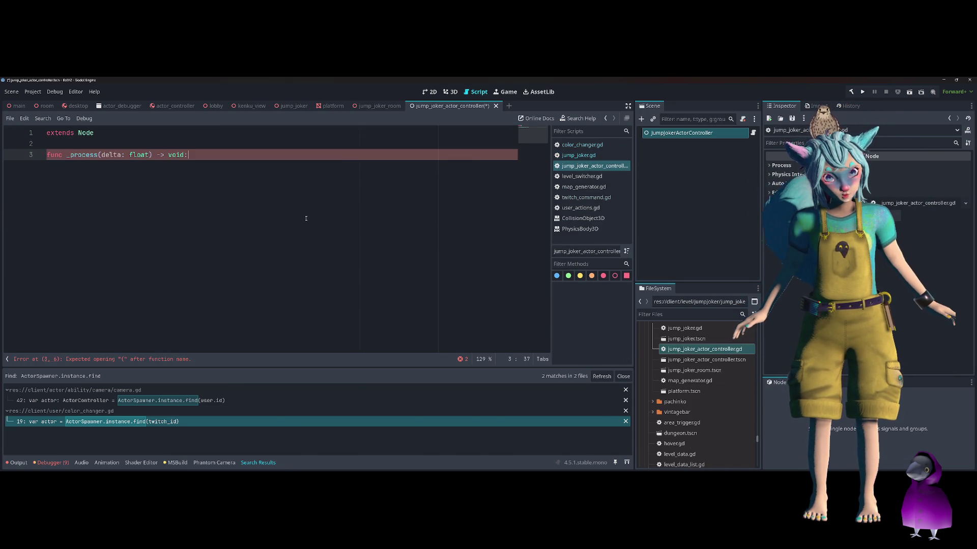
key("Home")
key("Return")
key("Return")
key("Up")
key("Up")
type("_")
key("Return")
key("shift+Home")
type("func _read")
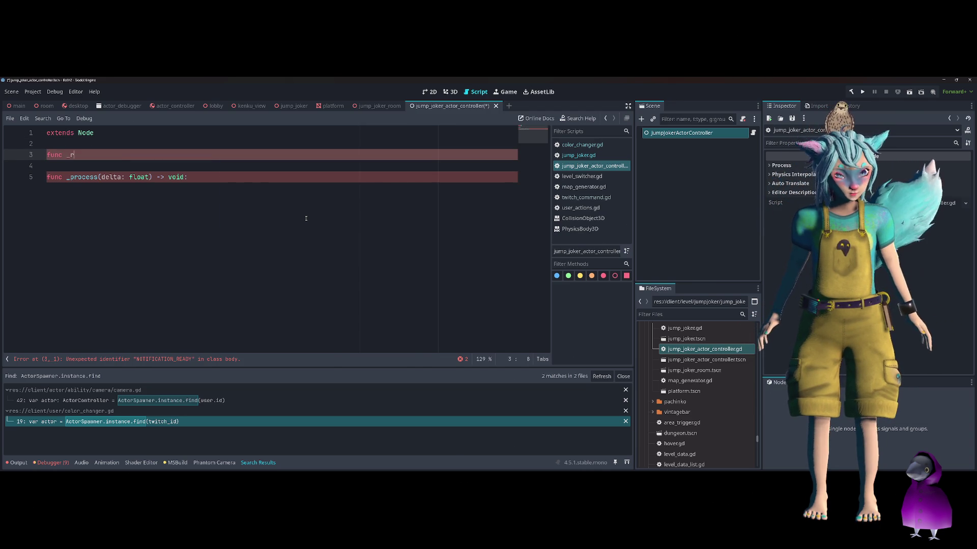
key("Return")
Step: Declare 'var actor: RigidBody3D' and set 'actor = owner as RigidBody3D' in _ready
key("Return")
key("Up")
key("Up")
key("Return")
key("Return")
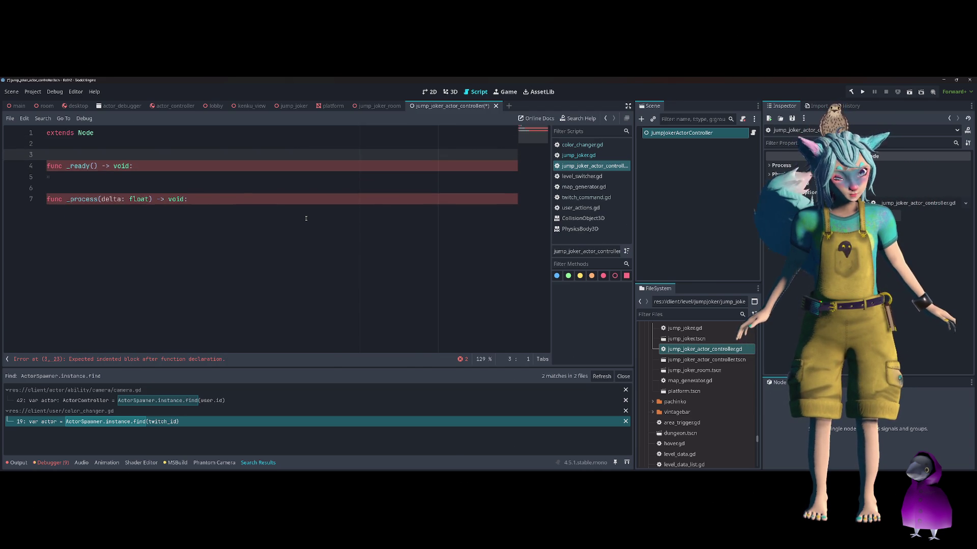
key("Up")
type("var actor: Rig")
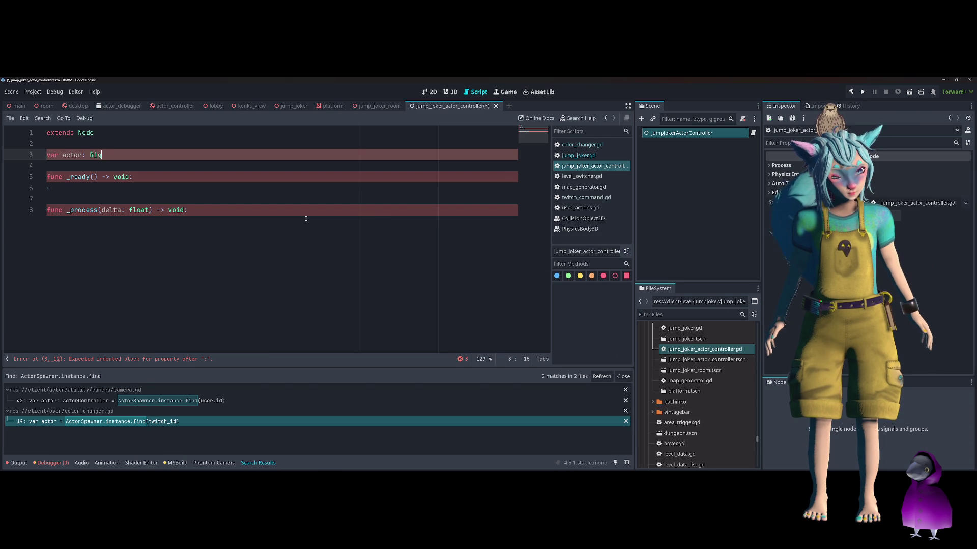
key("BackSpace")
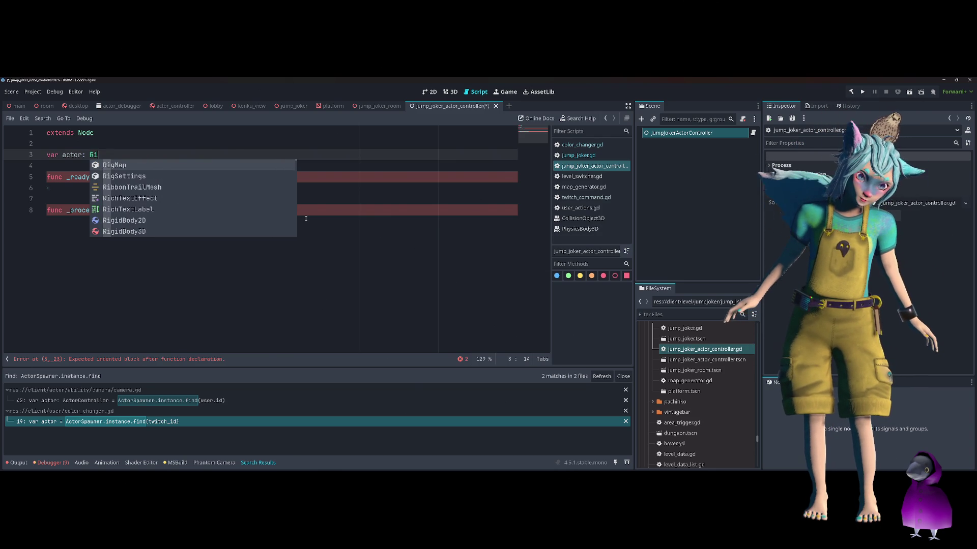
type("gidBody3")
key("Return")
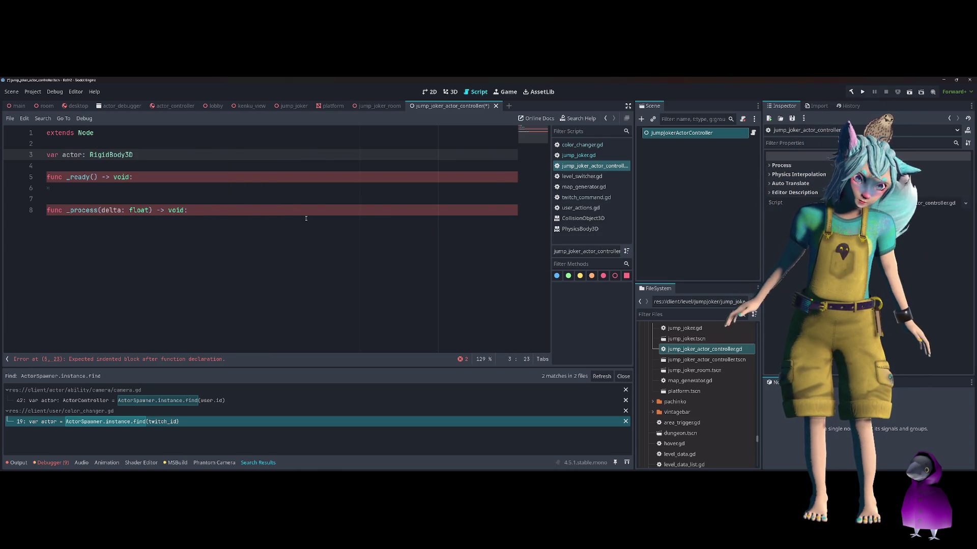
key("Down")
key("Down")
key("End")
key("Return")
type("actor = owner as R")
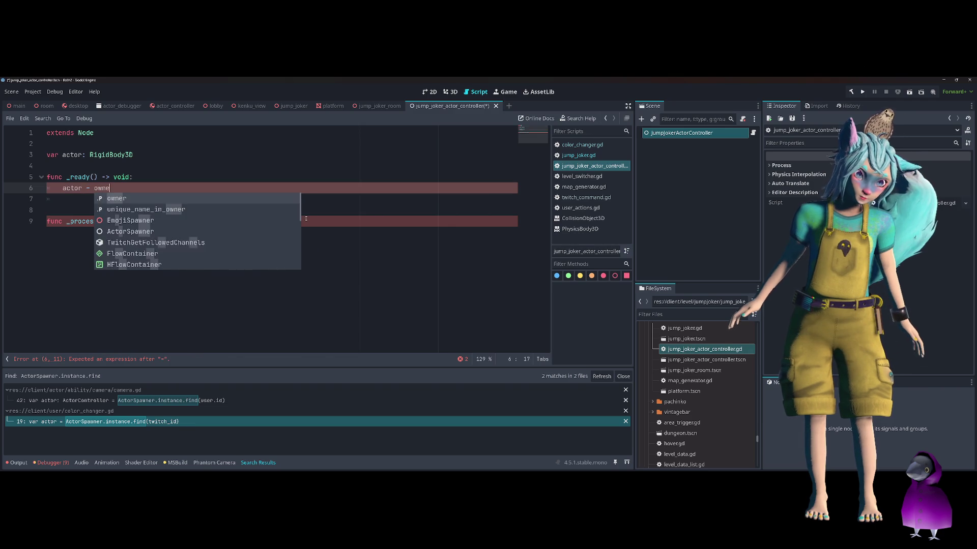
type("igMap")
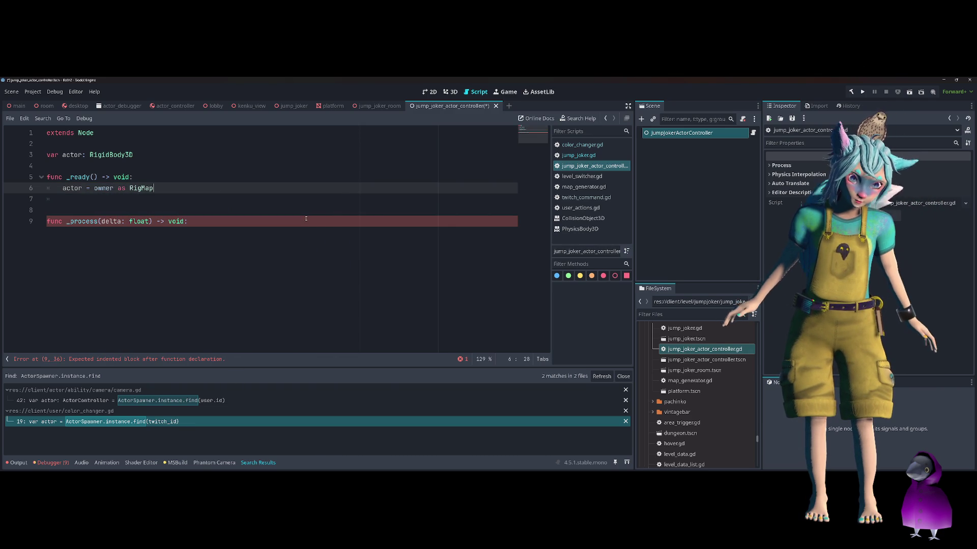
key("Down")
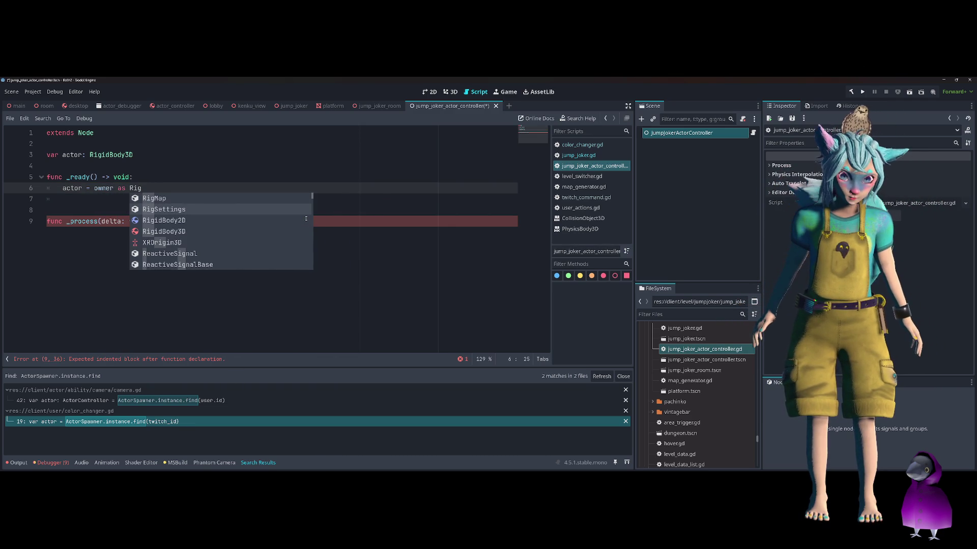
key("Down")
key("Down")
key("Return")
key("Return")
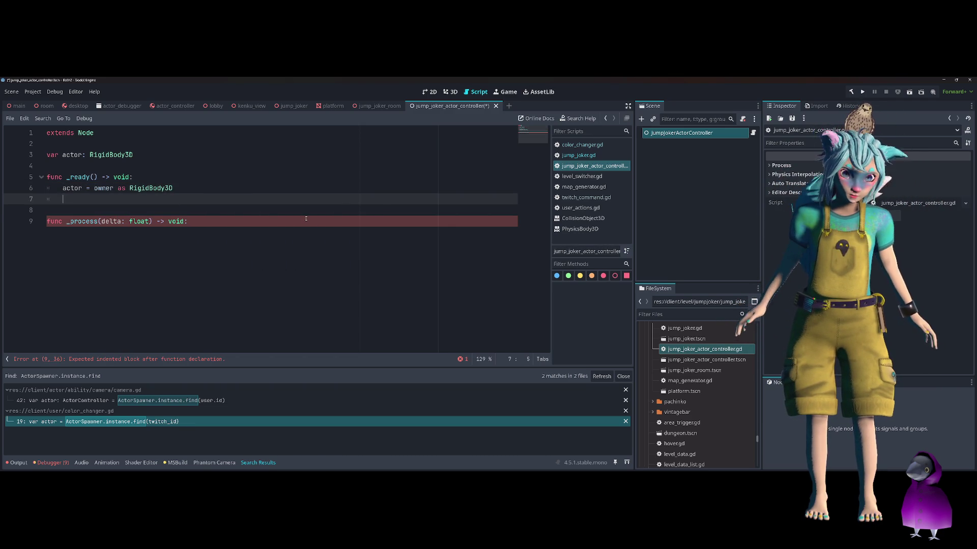
Step: Replace _process with _physics_process containing 'if actor.linear_velocity.y > 0:'
key("Down")
key("Down")
key("End")
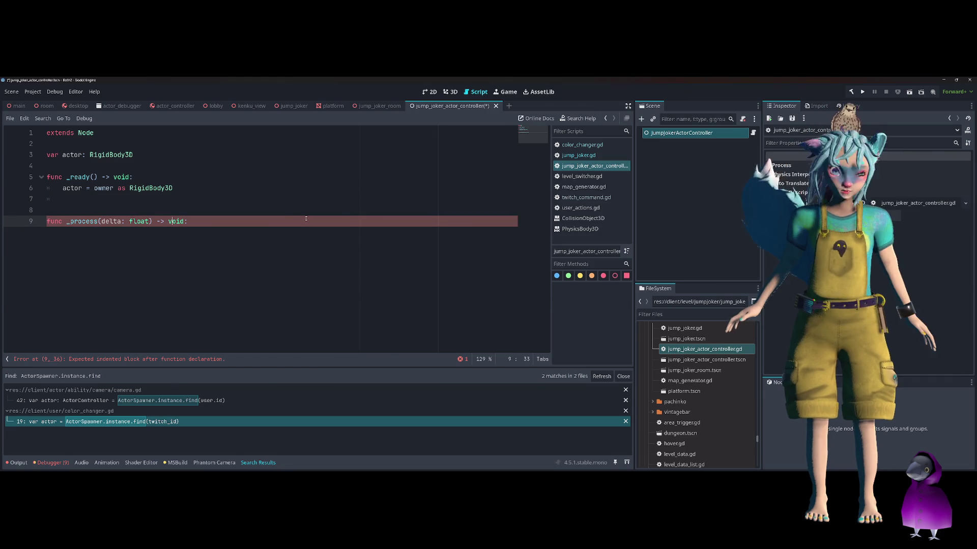
key("Return")
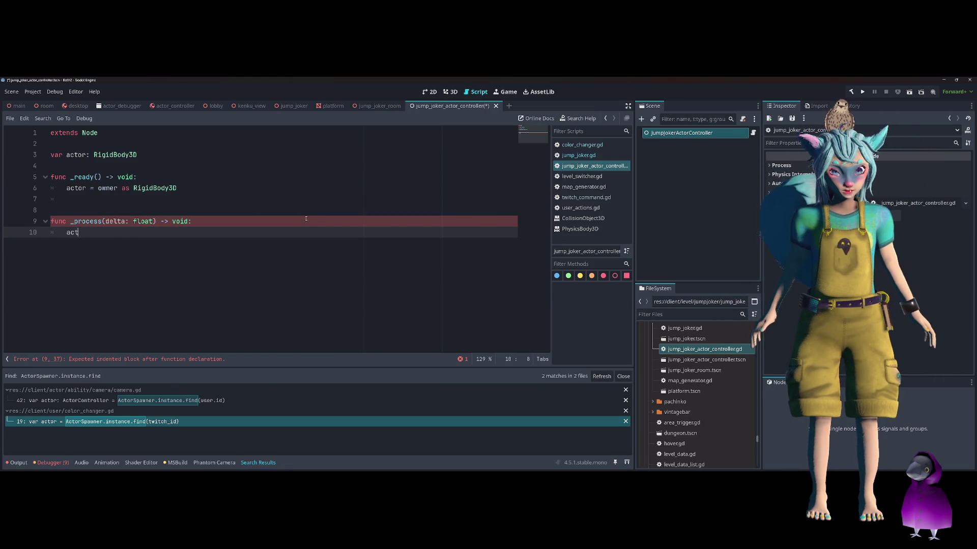
key("BackSpace")
key("BackSpace")
key("BackSpace")
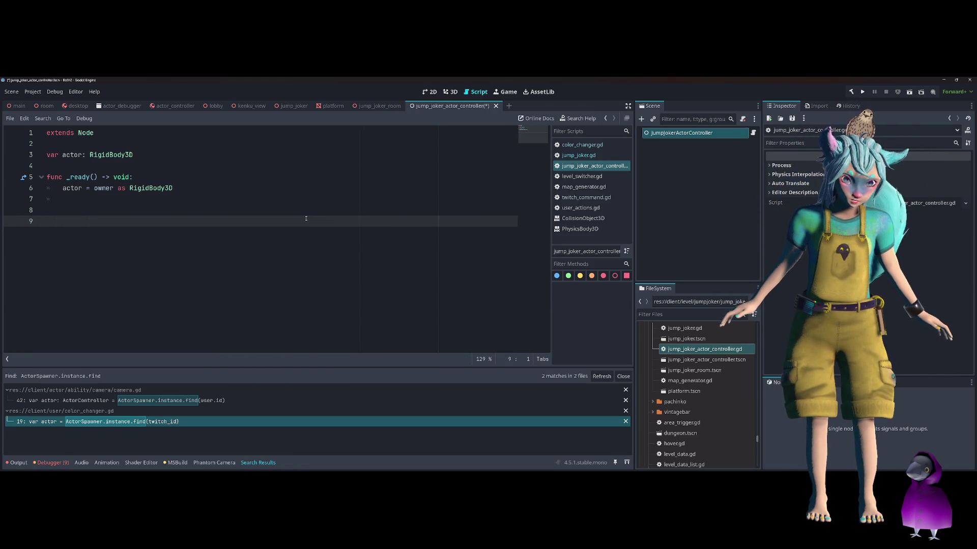
type("ph")
key("Return")
key("Return")
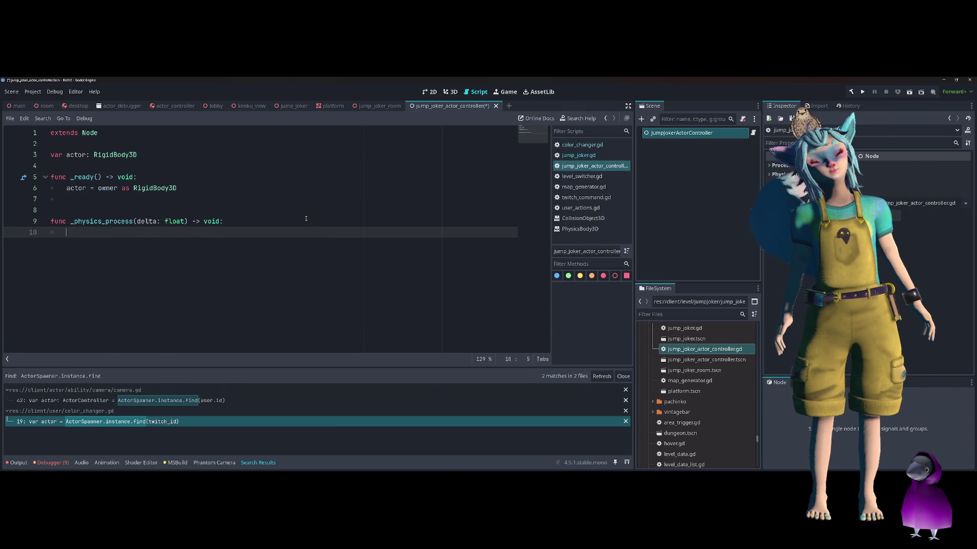
type(".")
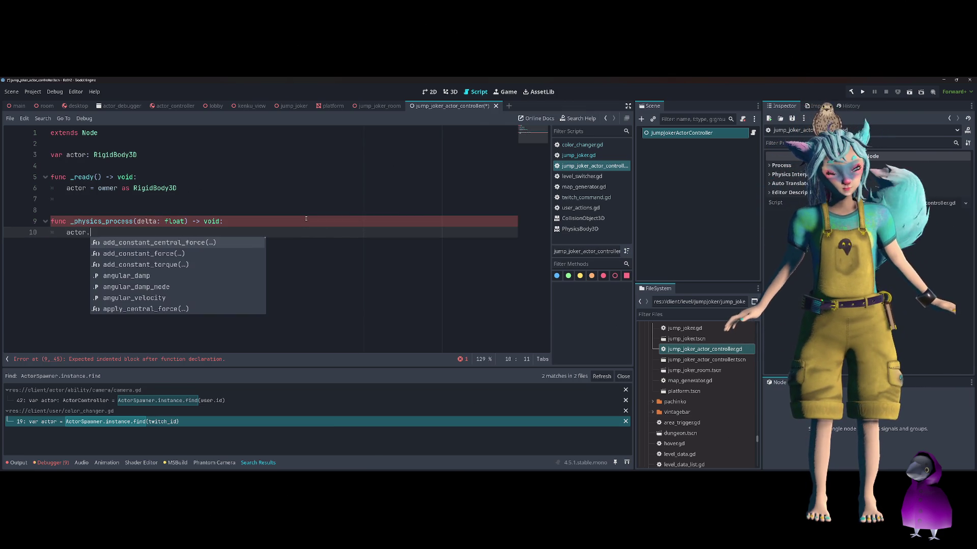
type("l")
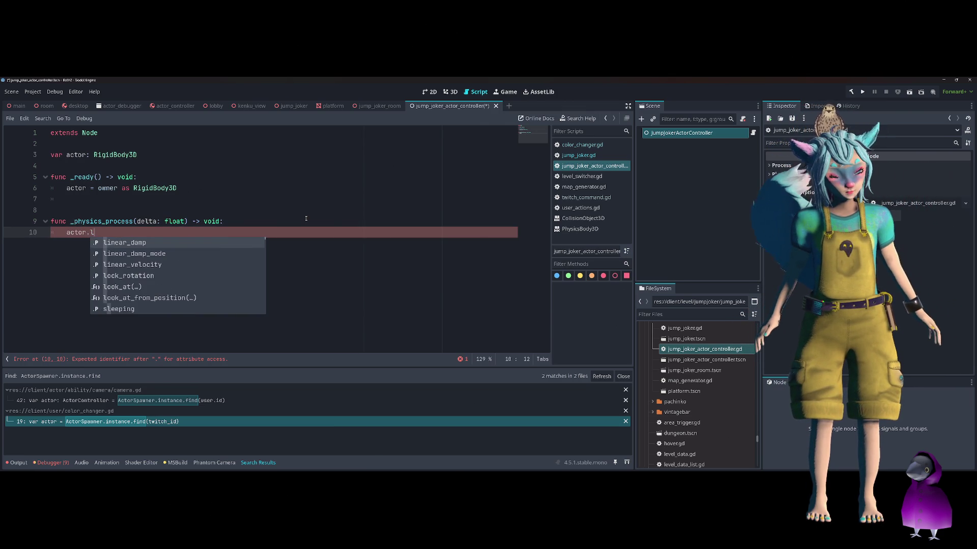
key("Down")
key("Down")
key("Down")
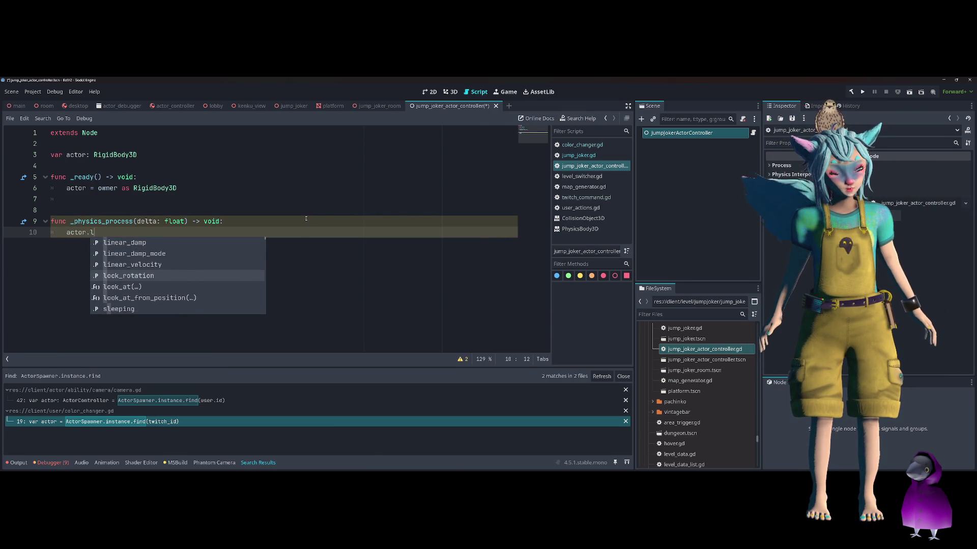
key("Up")
key("Return")
type(".y")
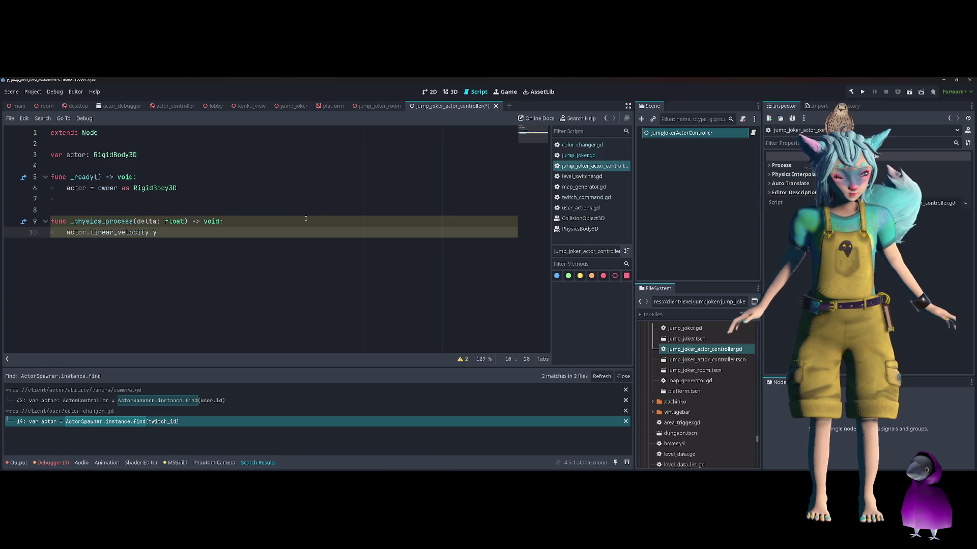
type("if")
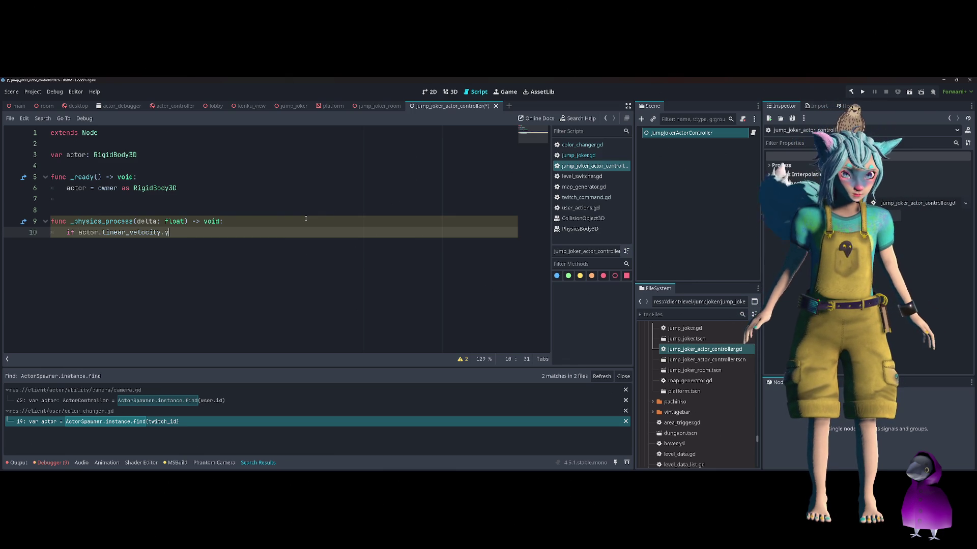
key("BackSpace")
type("y > 0:")
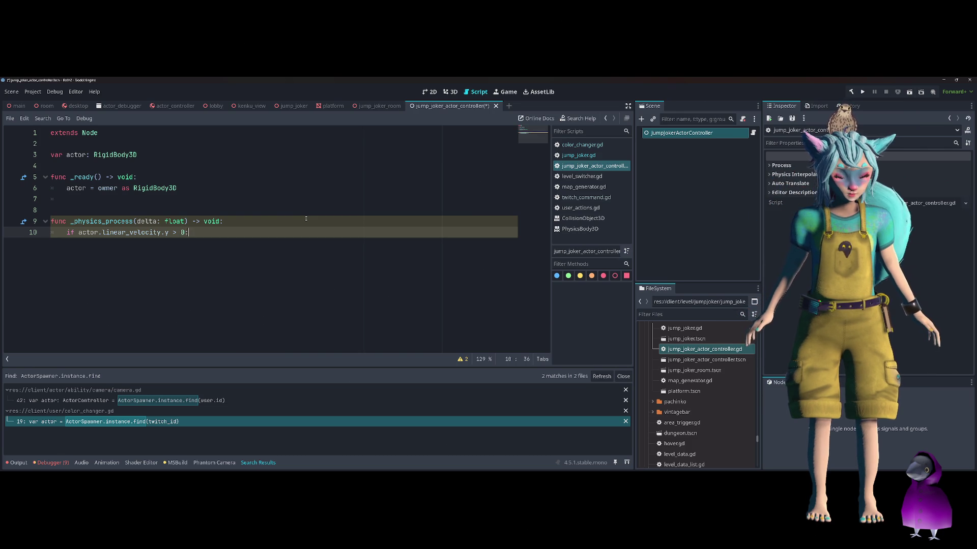
key("Return")
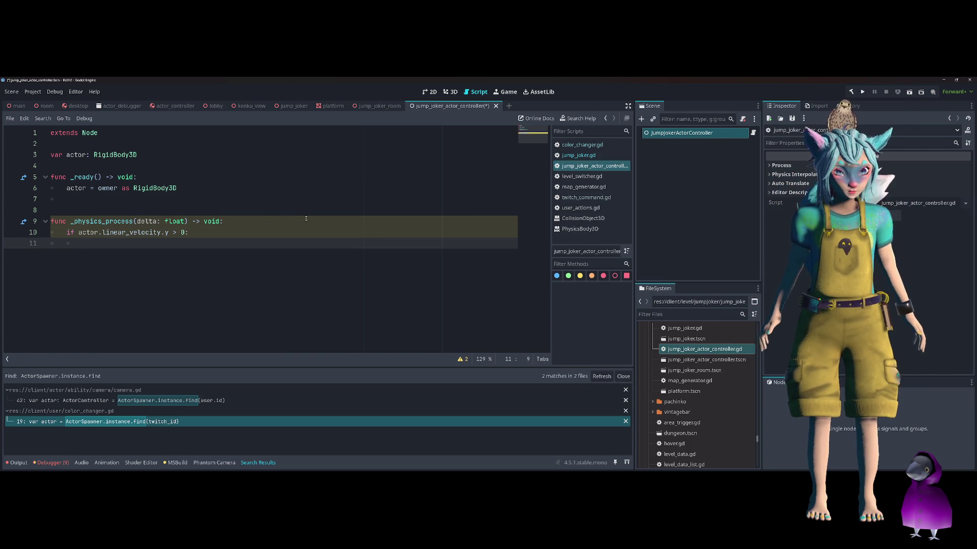
Step: Write 'actor.collision_mask -=' inside the if block and check the collision_mask documentation
type(".co")
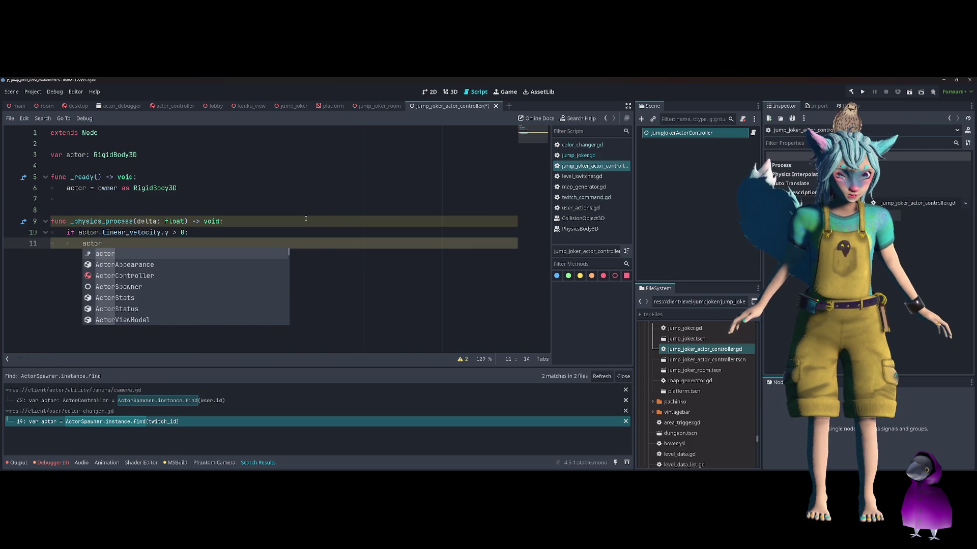
type("ll")
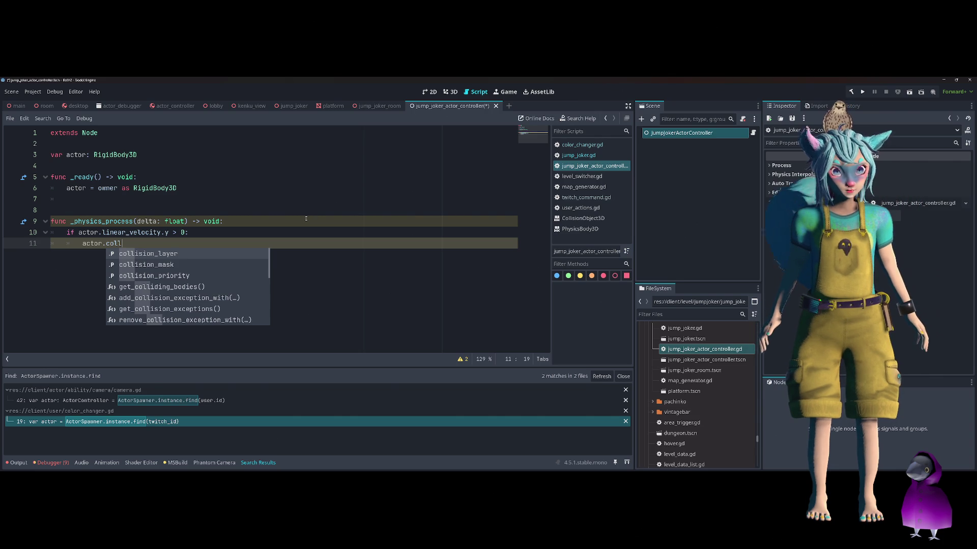
key("Down")
key("Return")
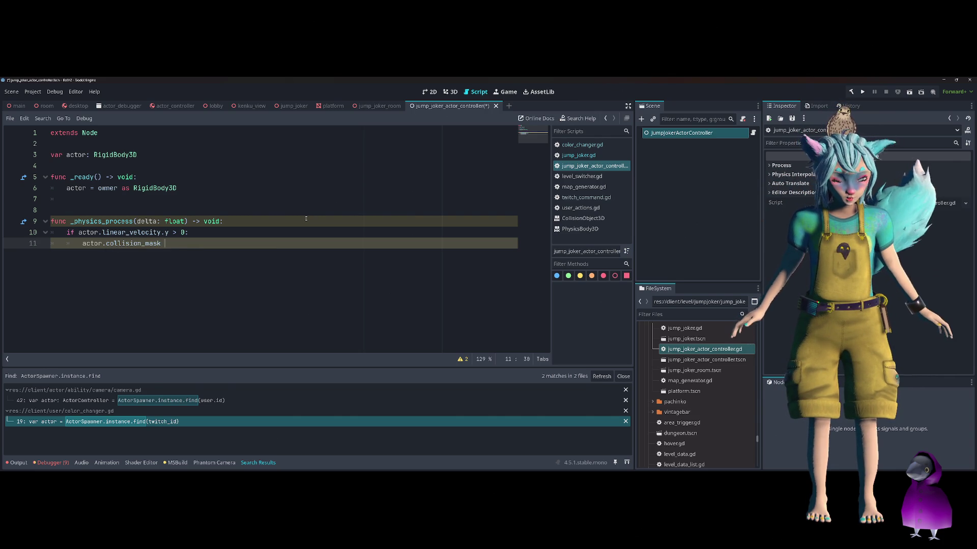
key("BackSpace")
type(".")
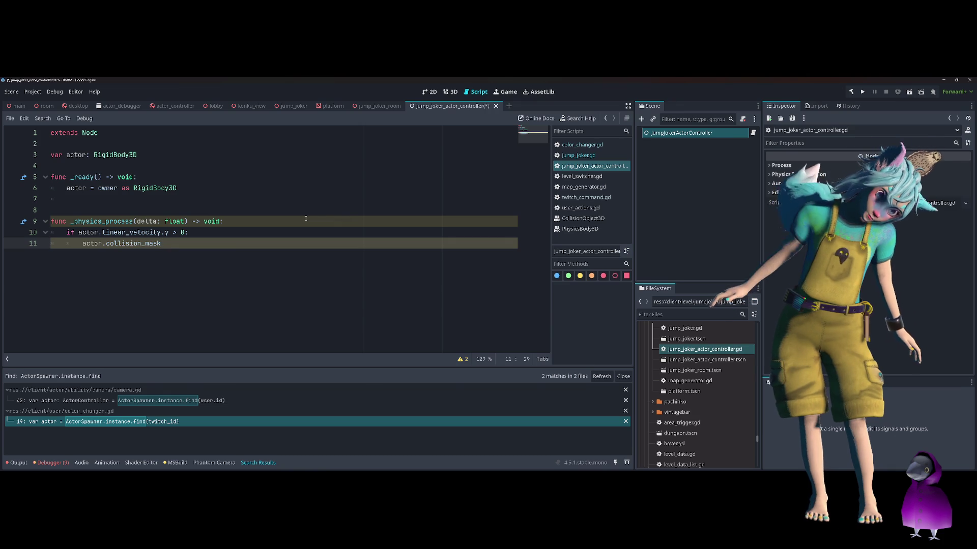
left_click(123, 247, "ctrl")
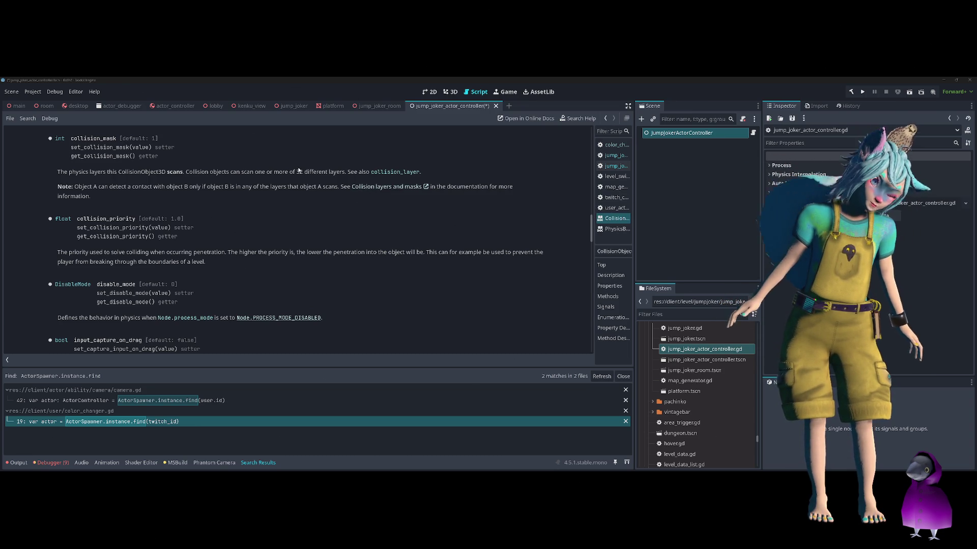
key("alt+Left")
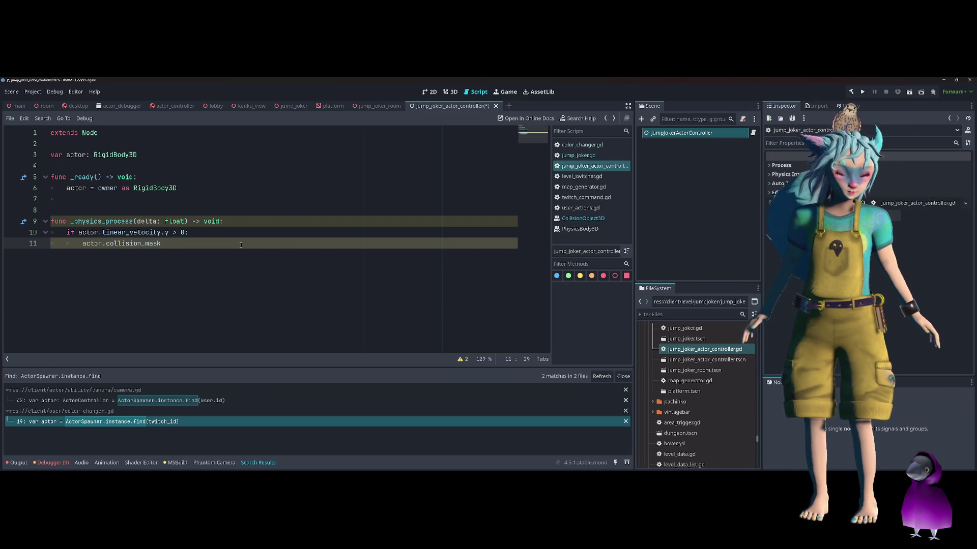
key("Escape")
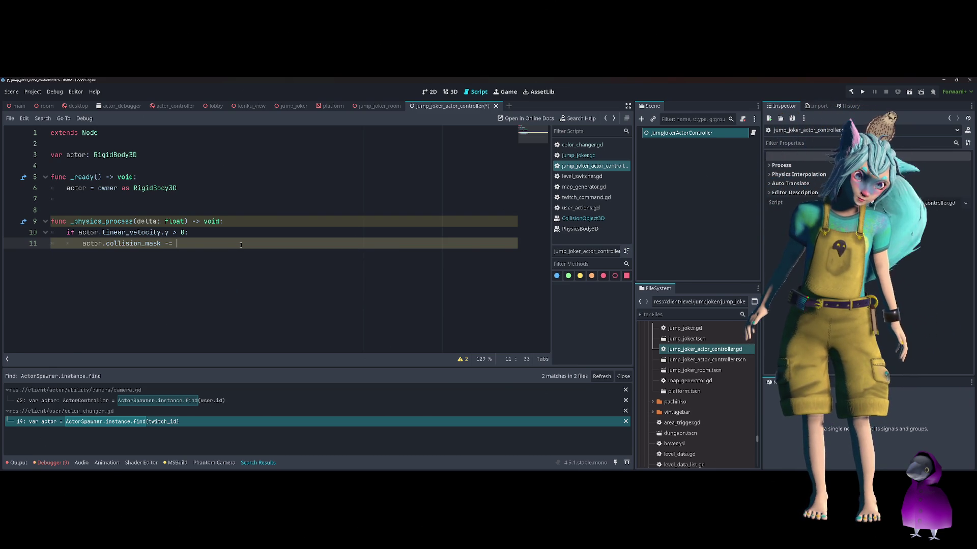
Step: Try Collision and ProjectSettings values after 'collision_mask -=', then erase them and select collision_mask
type("Coll")
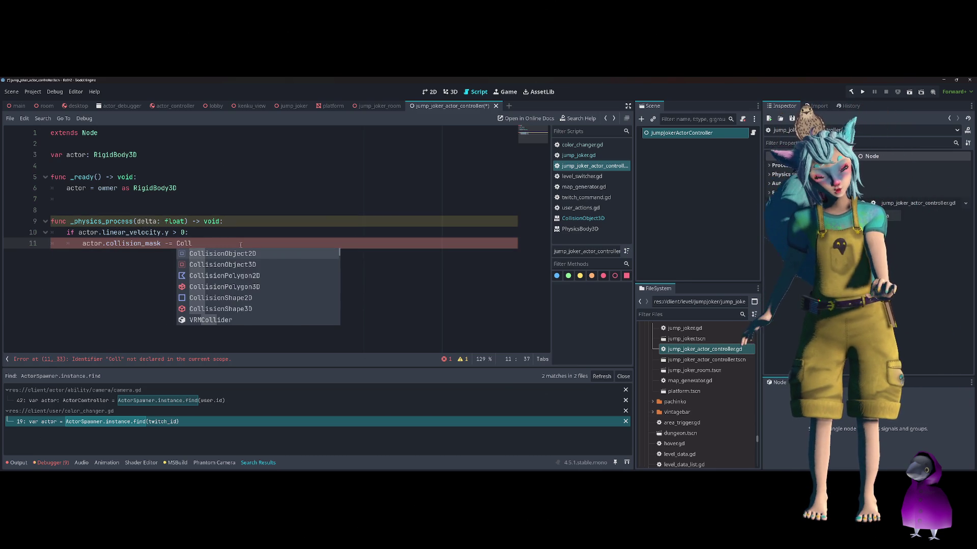
type("ision")
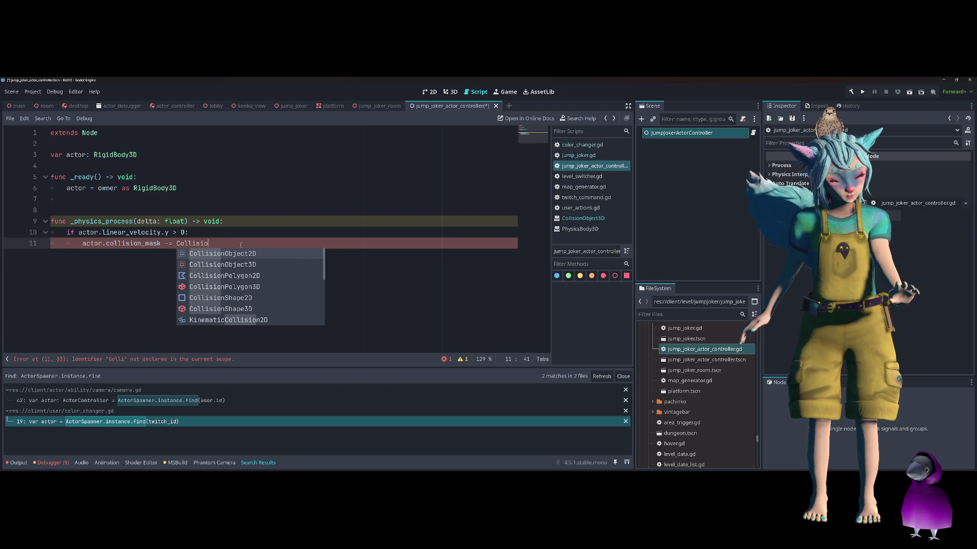
key("BackSpace")
key("BackSpace")
key("BackSpace")
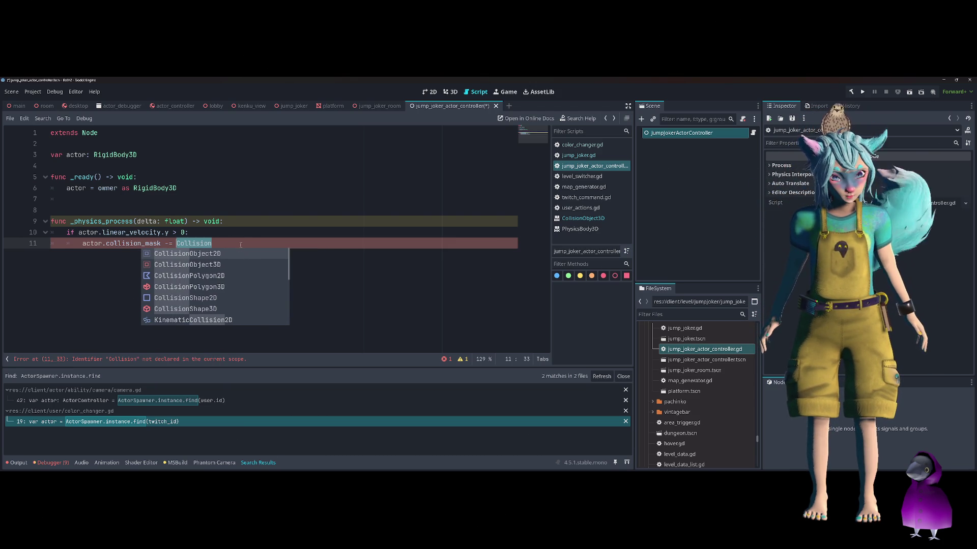
type("ProjectSet")
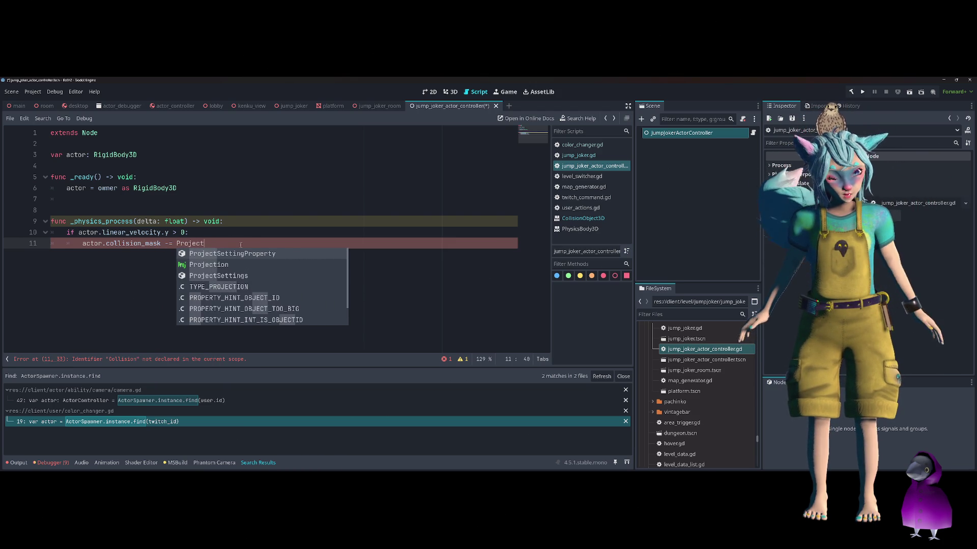
type("tings.coll")
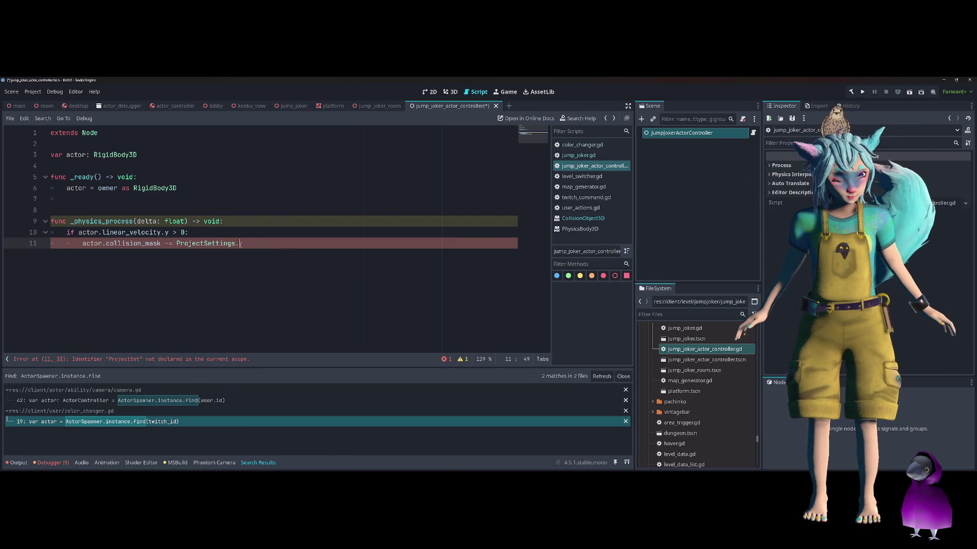
key("BackSpace")
key("BackSpace")
key("BackSpace")
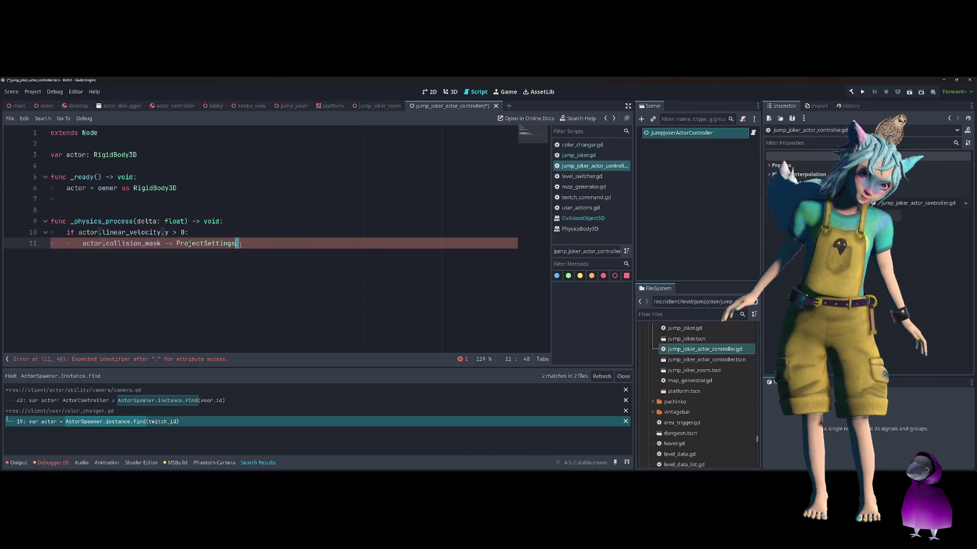
key("ctrl+shift+Left")
type("Coll")
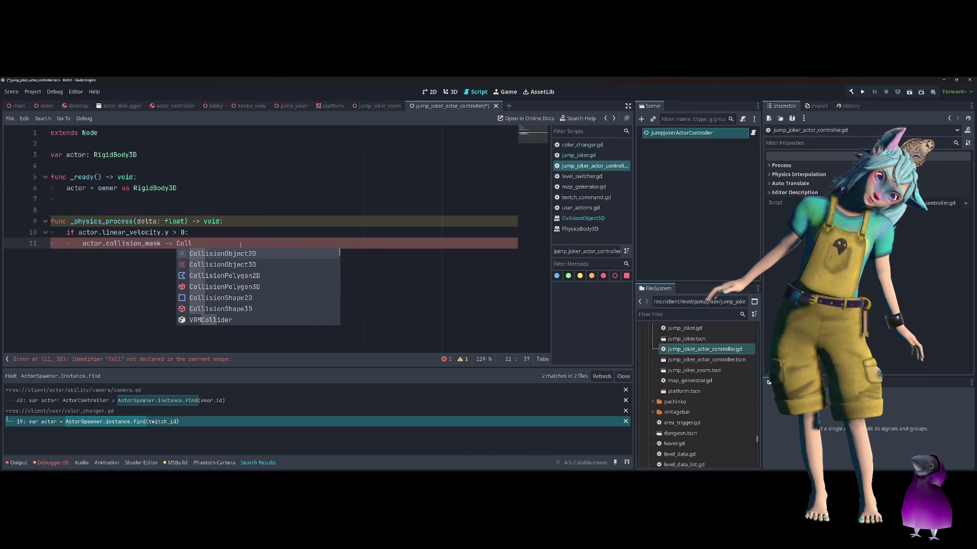
type("ision")
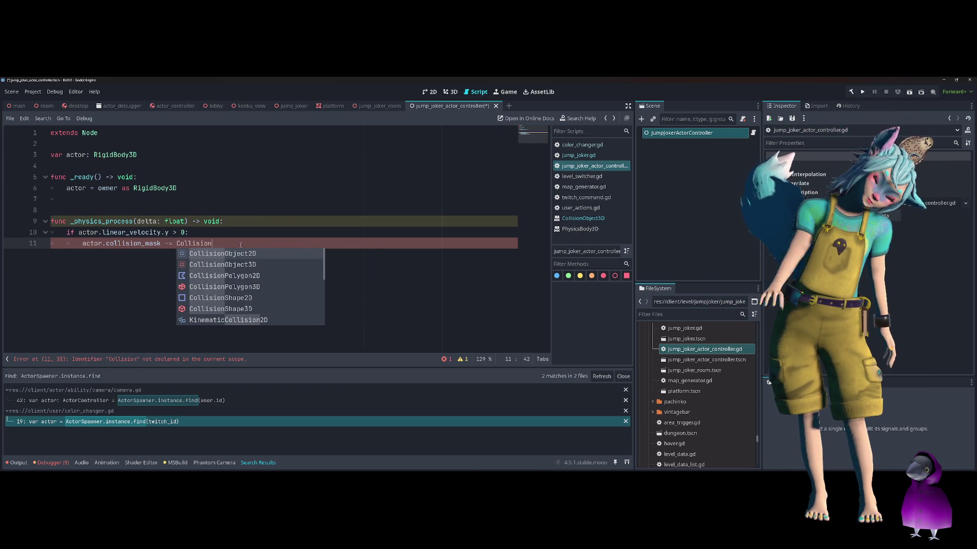
key("BackSpace")
key("BackSpace")
key("BackSpace")
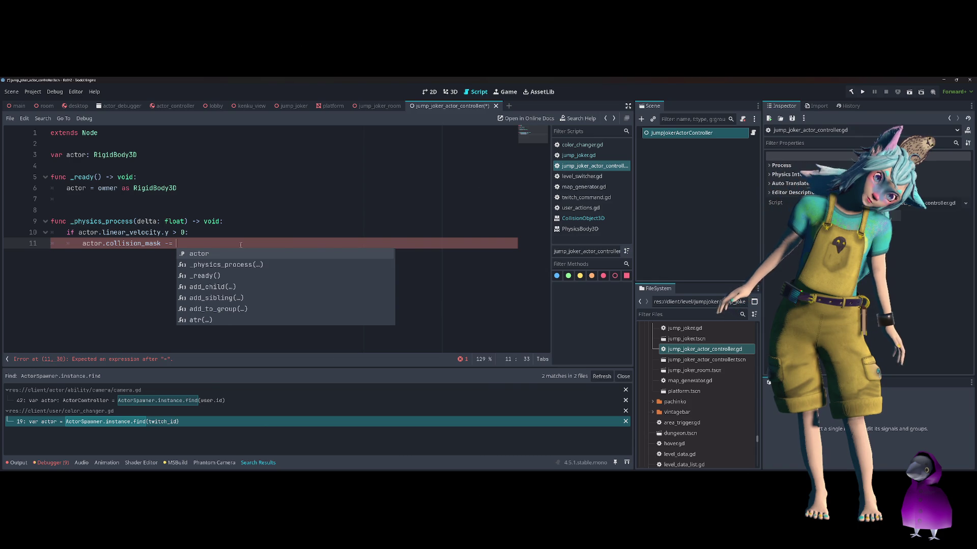
key("Escape")
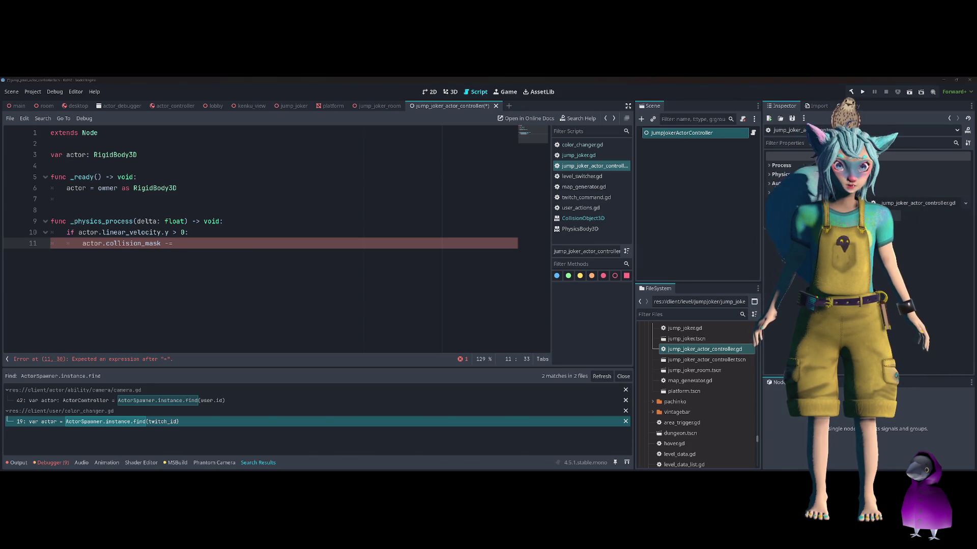
double_click(127, 243)
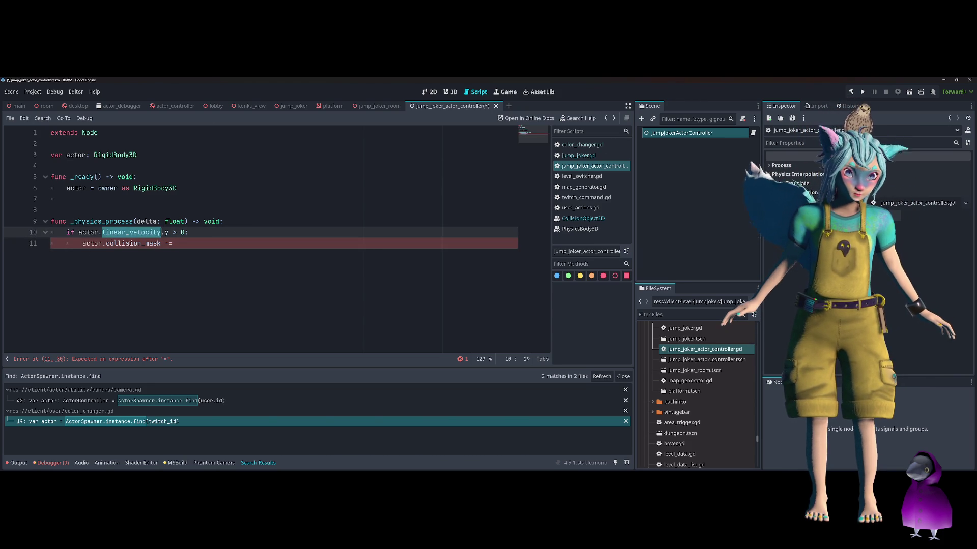
Step: Replace collision_mask with a 'set_collision_mask_value(' call on line 11
type("set_collision_mask_value")
key("Delete")
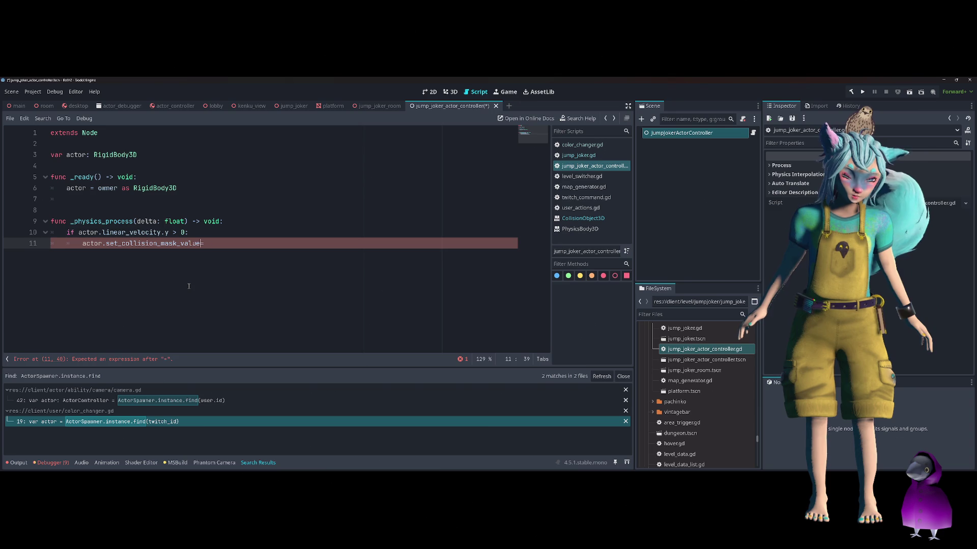
type("(")
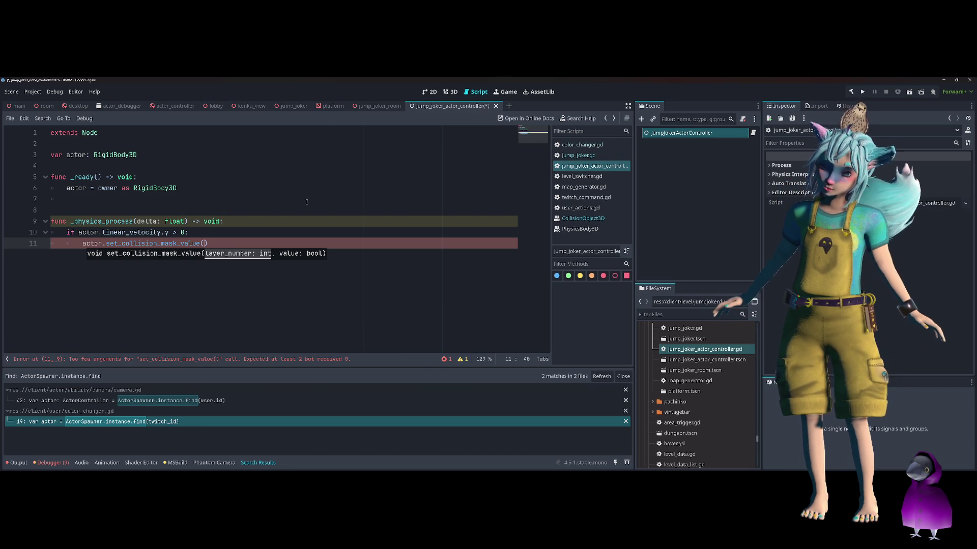
type("podfg")
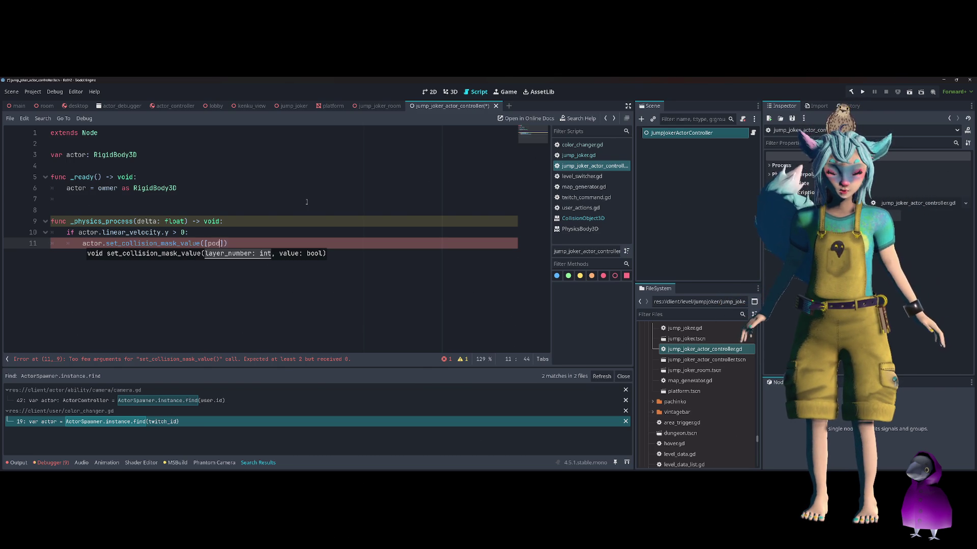
key("BackSpace")
key("BackSpace")
key("BackSpace")
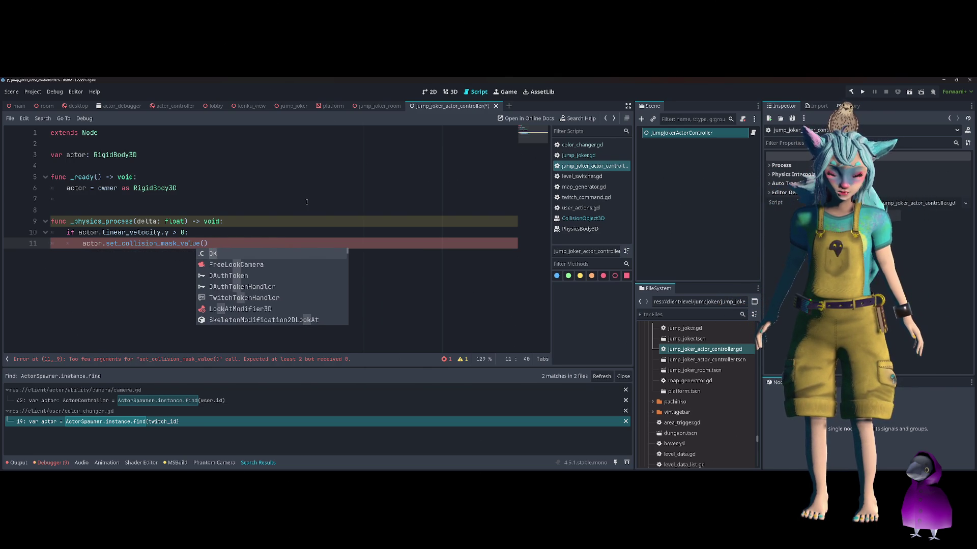
key("Escape")
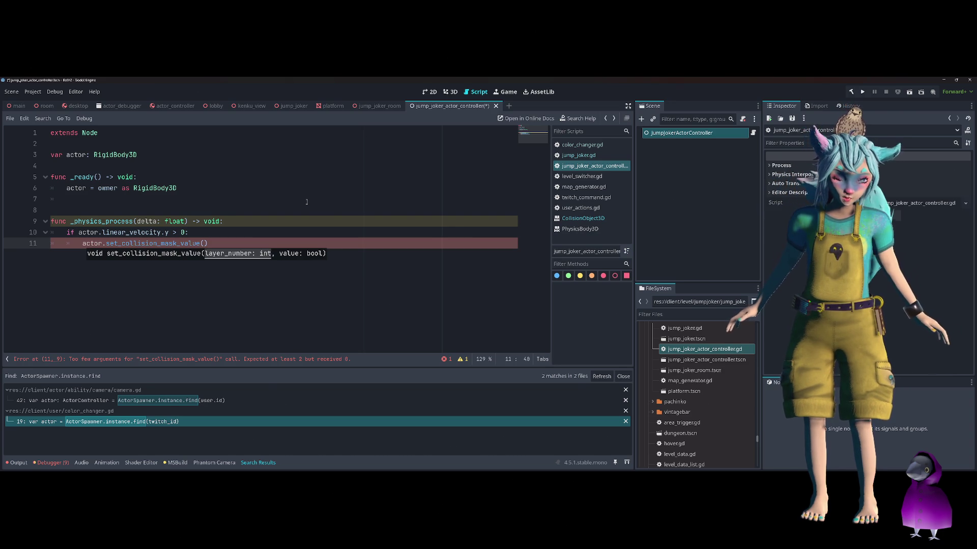
Step: Start the call's argument with the Grimoire class and list its members
type("Grim")
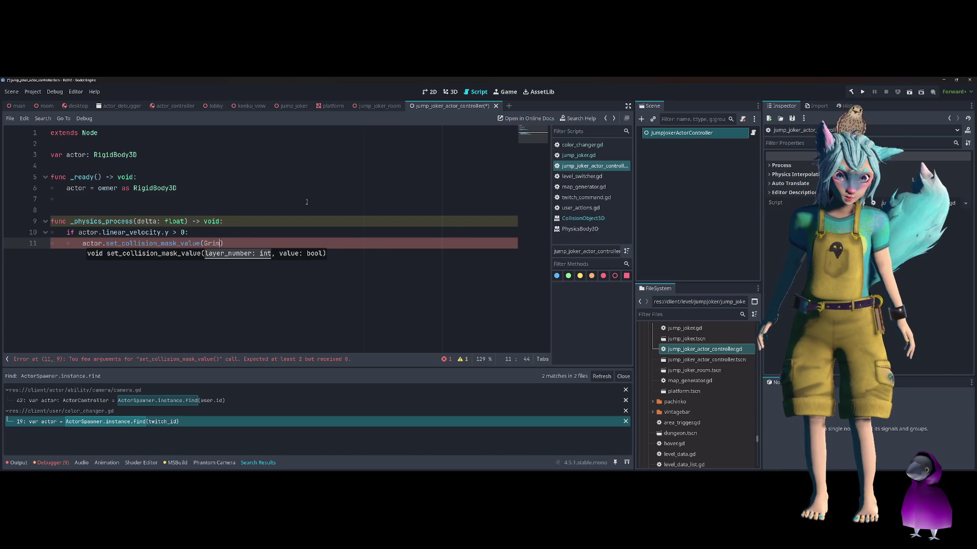
key("Return")
type(".LA")
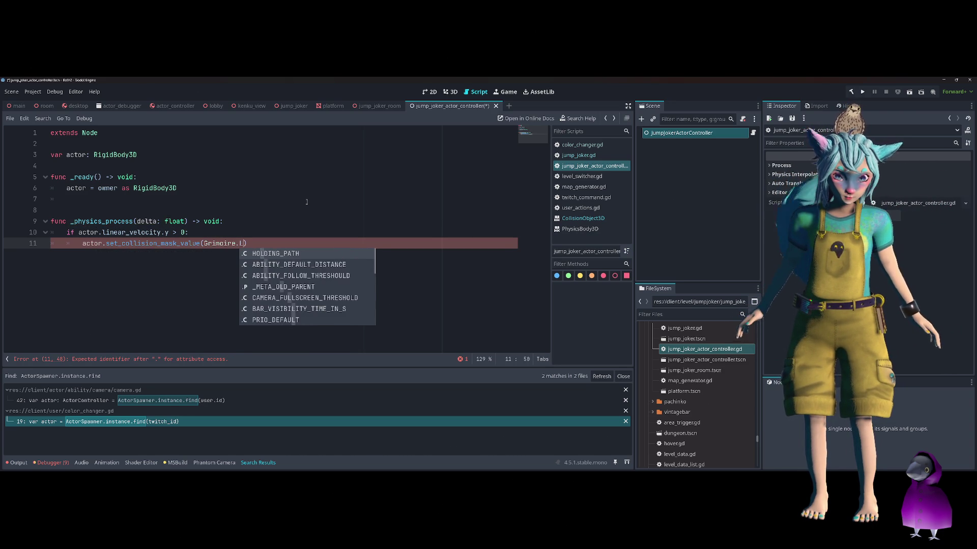
type("YER")
key("BackSpace")
key("BackSpace")
key("BackSpace")
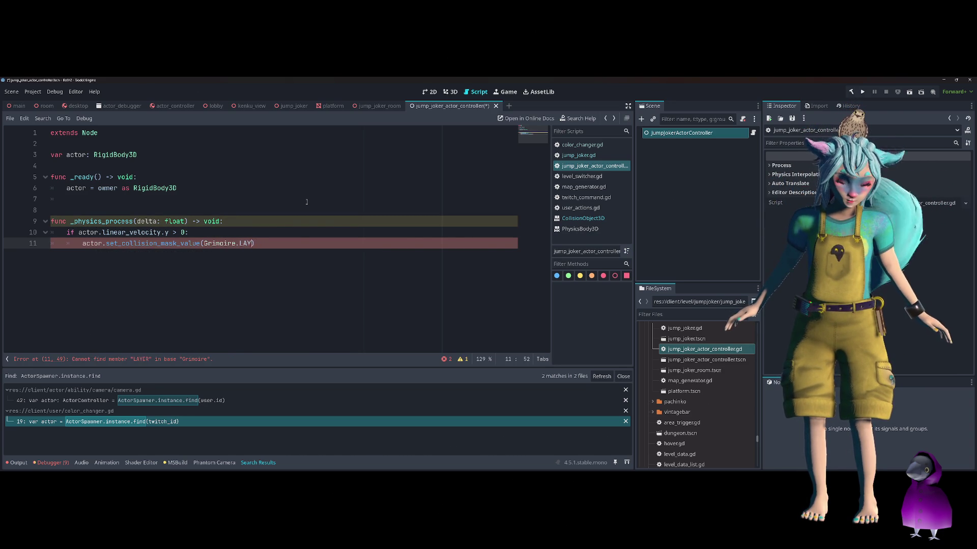
key("ctrl+space")
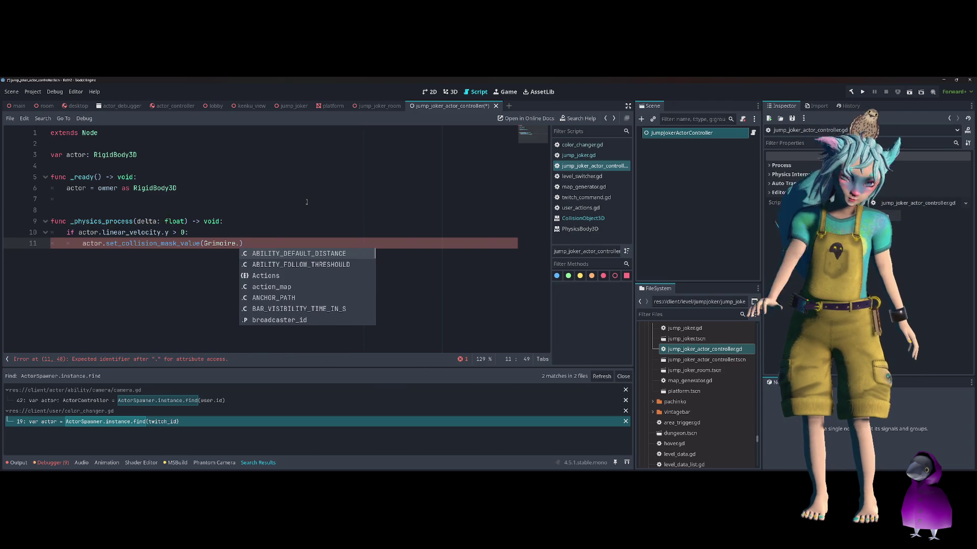
key("Escape")
Step: Open grimoire.gd and scroll to the blank line after the Abilities constants
left_click(220, 244, "ctrl")
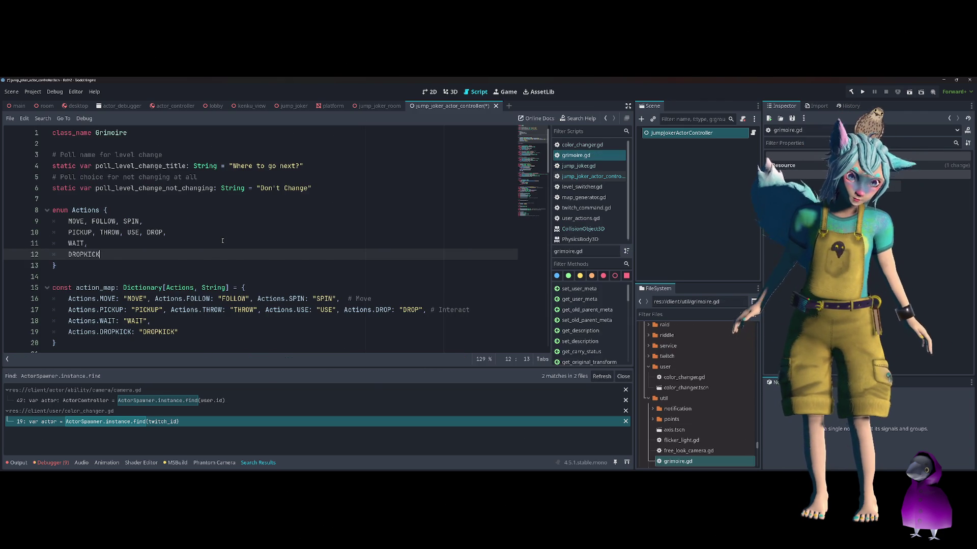
scroll(223, 241, "down", 3)
scroll(222, 241, "down", 11)
scroll(222, 241, "up", 5)
scroll(222, 241, "down", 7)
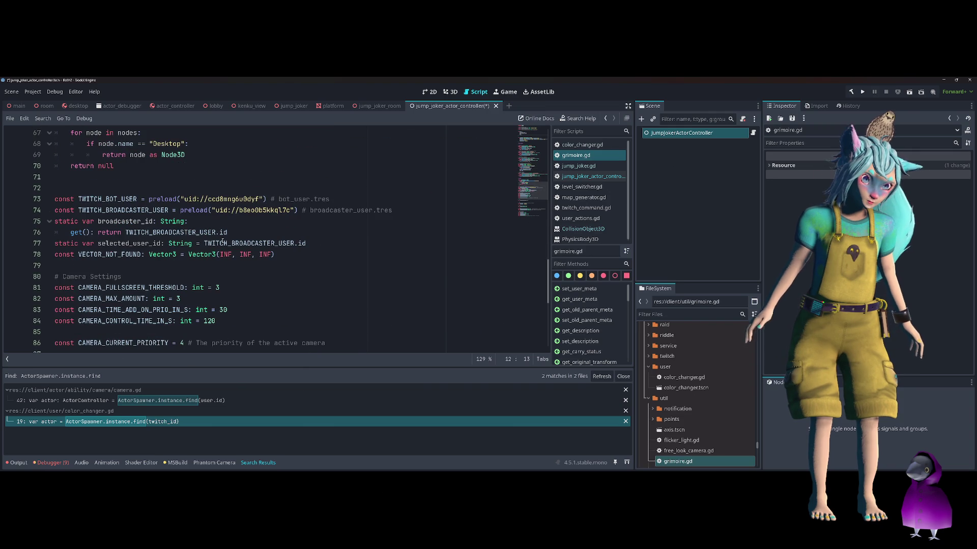
scroll(222, 240, "down", 3)
scroll(222, 241, "down", 2)
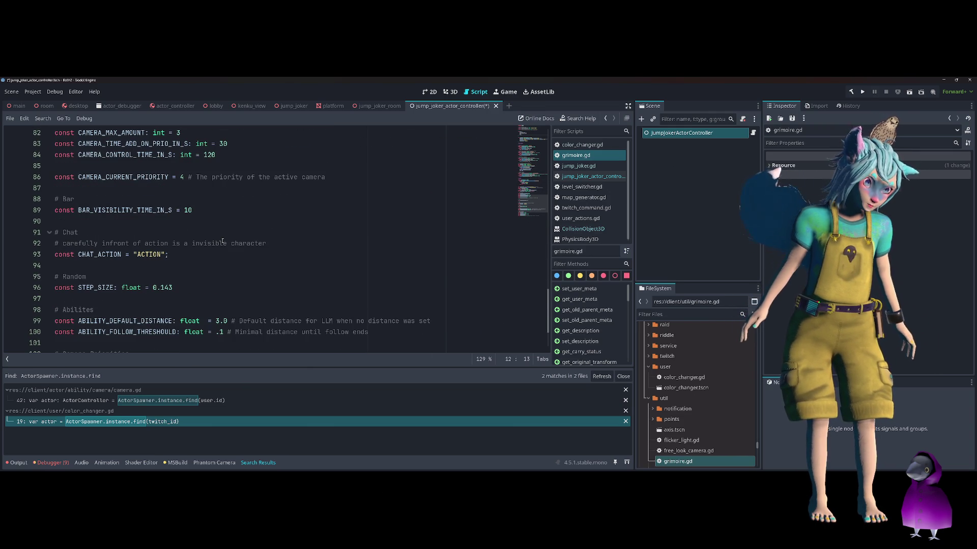
scroll(222, 240, "down", 3)
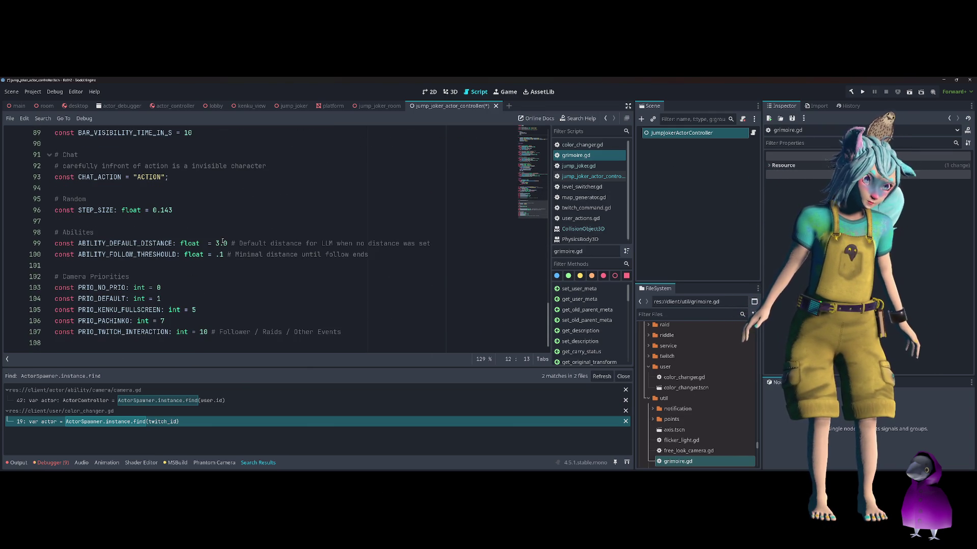
left_click(194, 265)
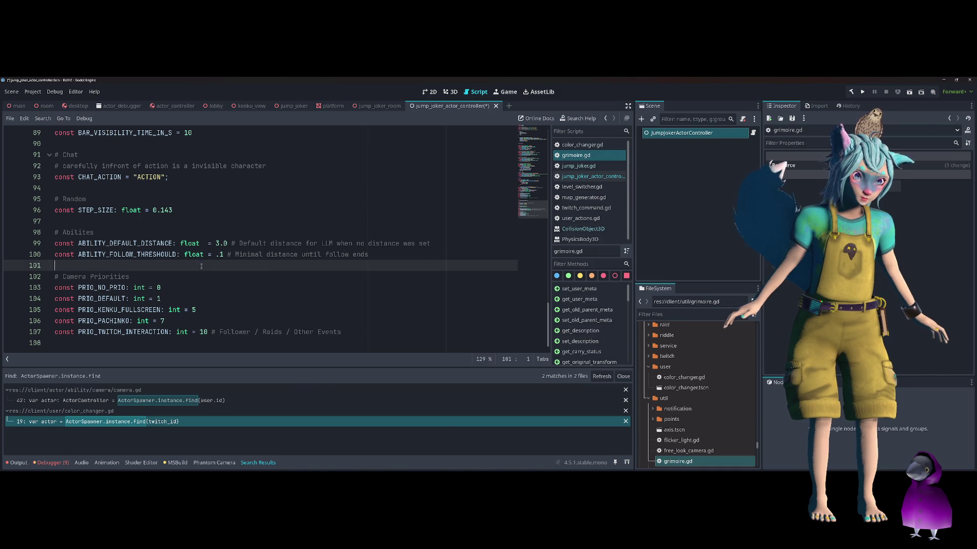
scroll(210, 268, "up", 2)
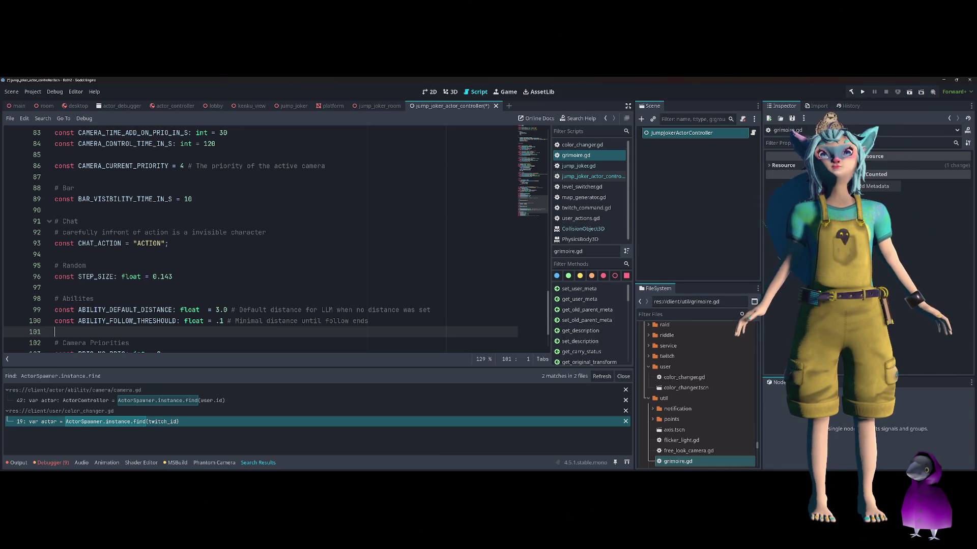
Step: Insert a new '# Physics' comment heading after line 101 in grimoire.gd
left_click(231, 247)
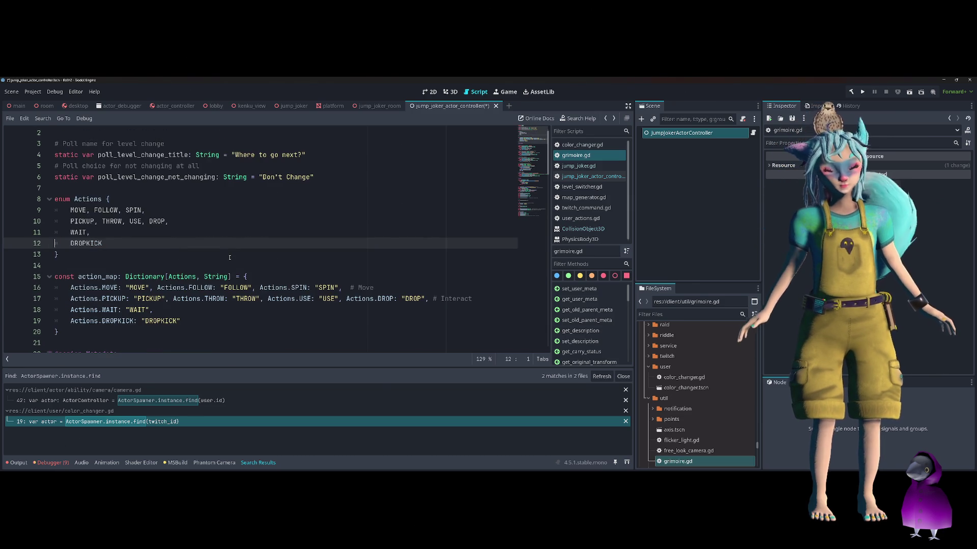
key("ctrl+z")
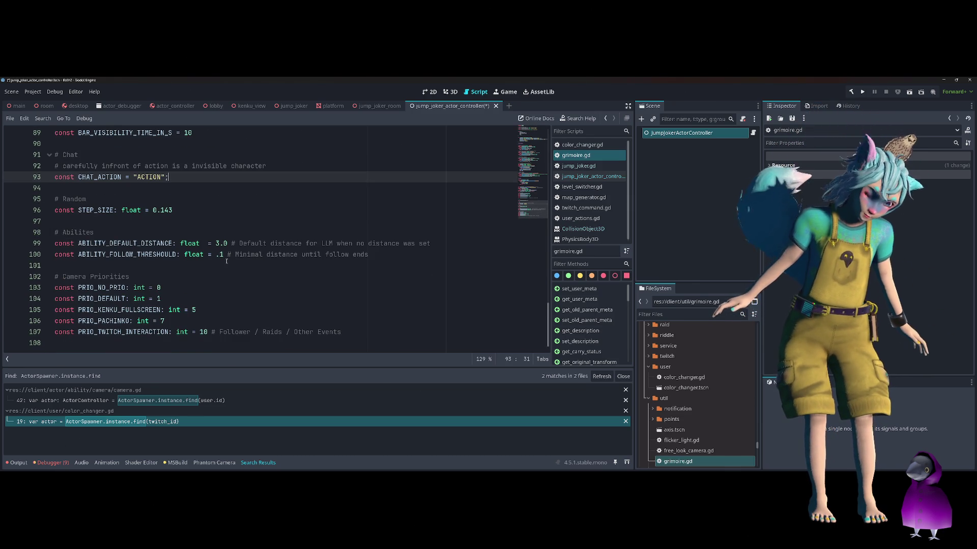
left_click(216, 265)
key("Return")
key("Return")
key("Up")
type("# Physcics")
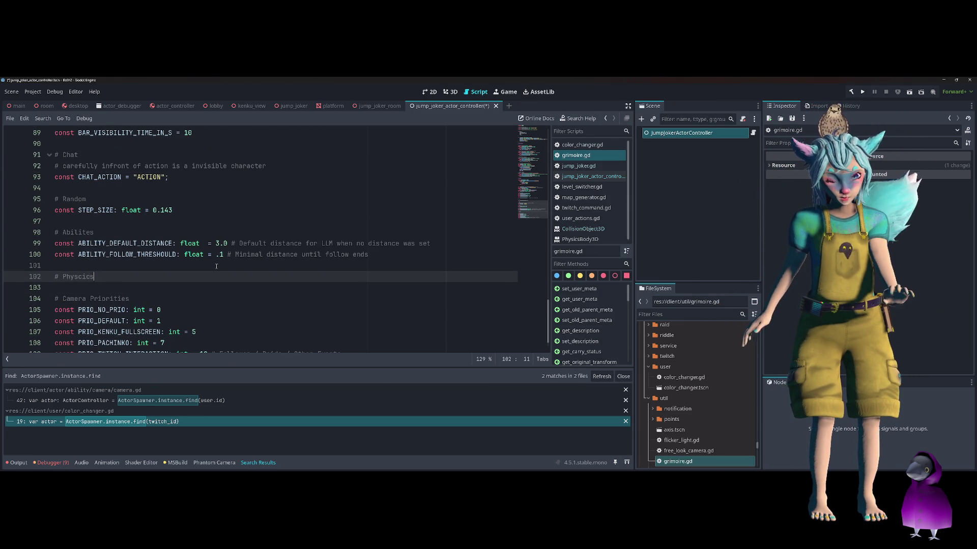
Step: Correct the heading to '# Physics Layer', begin a const line below, and show kenku_view
key("BackSpace")
key("BackSpace")
key("BackSpace")
type("ics Lay")
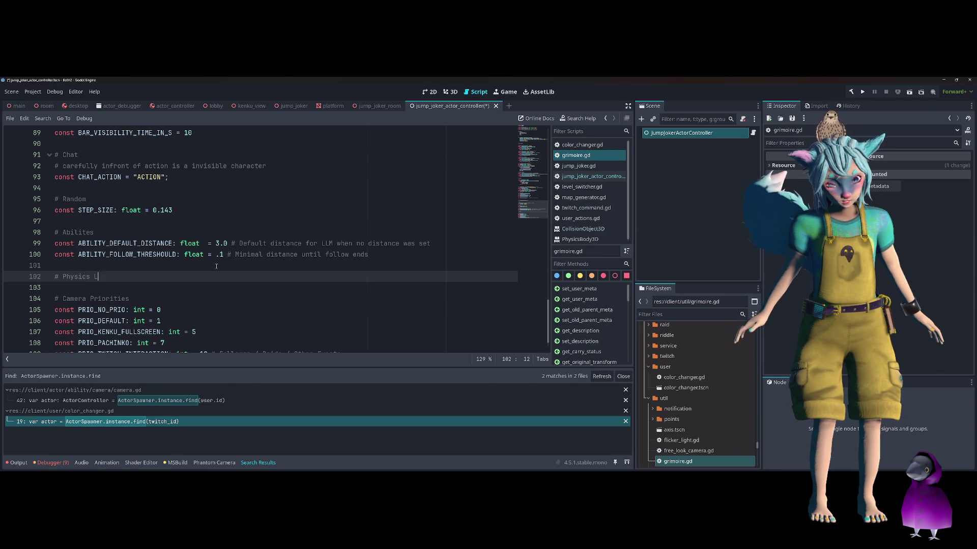
type("et")
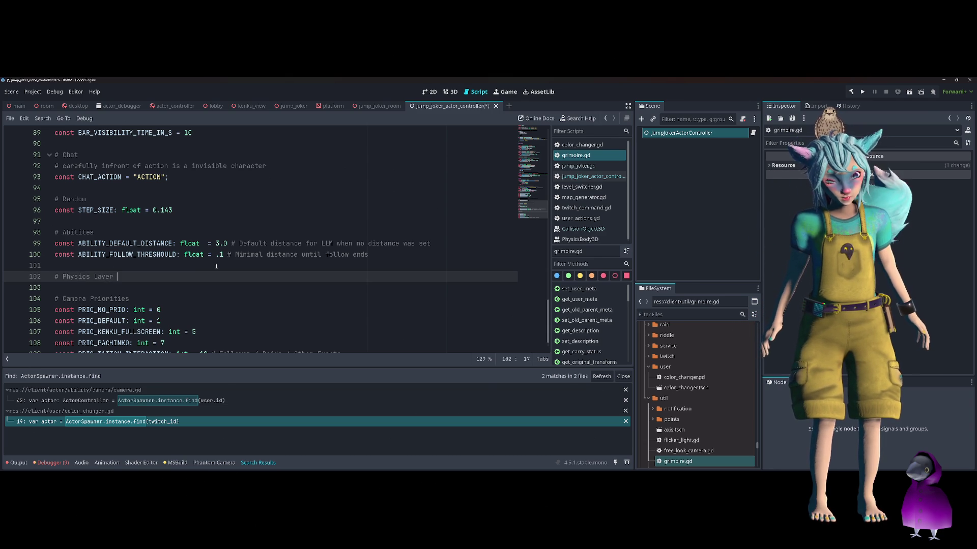
key("Return")
type("const")
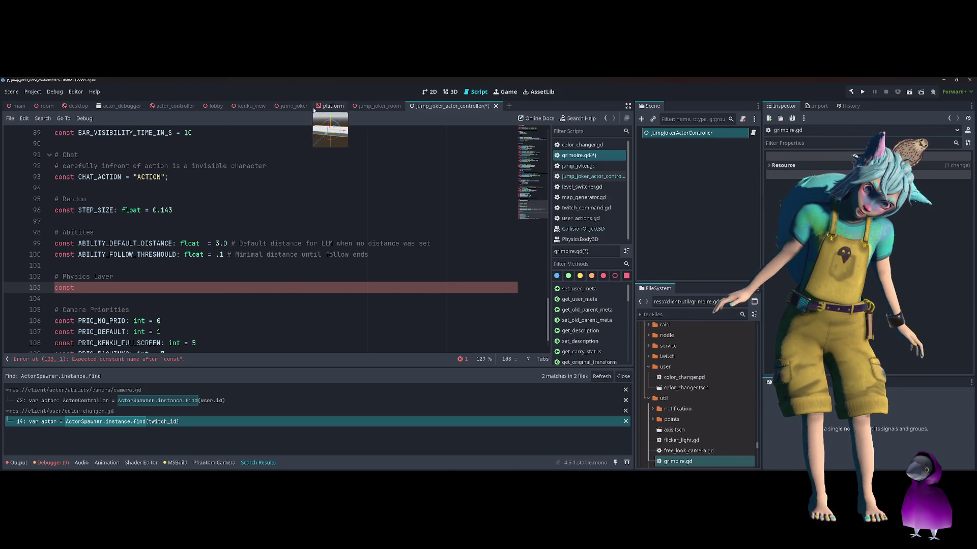
left_click(251, 107)
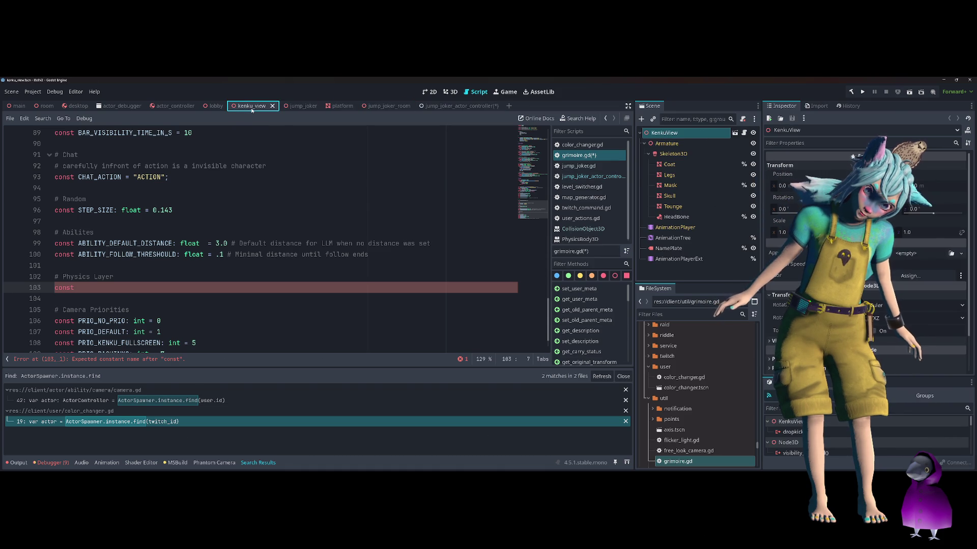
Step: Write the constant LAYER_WORD = 1 in grimoire.gd and duplicate its line
left_click(225, 107)
left_click(173, 106)
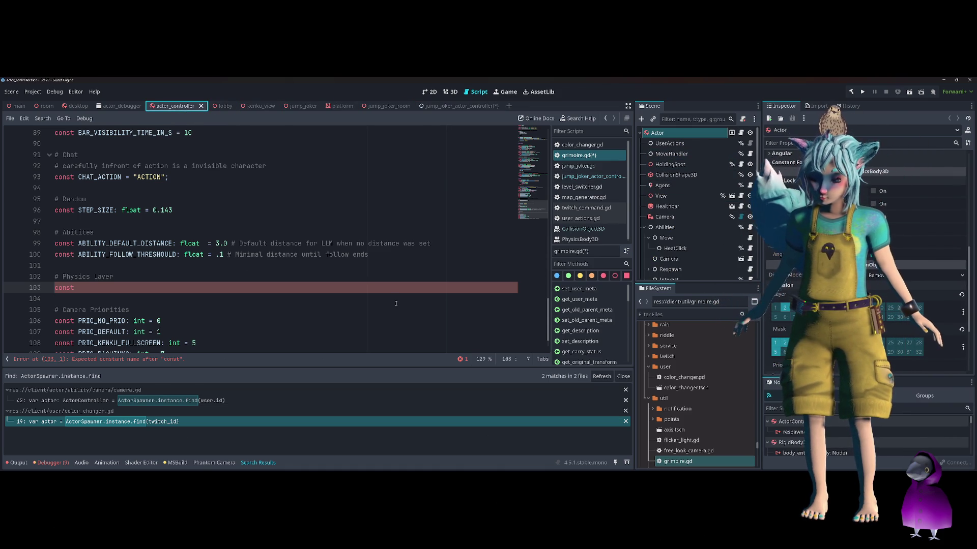
type("LAYER+WP")
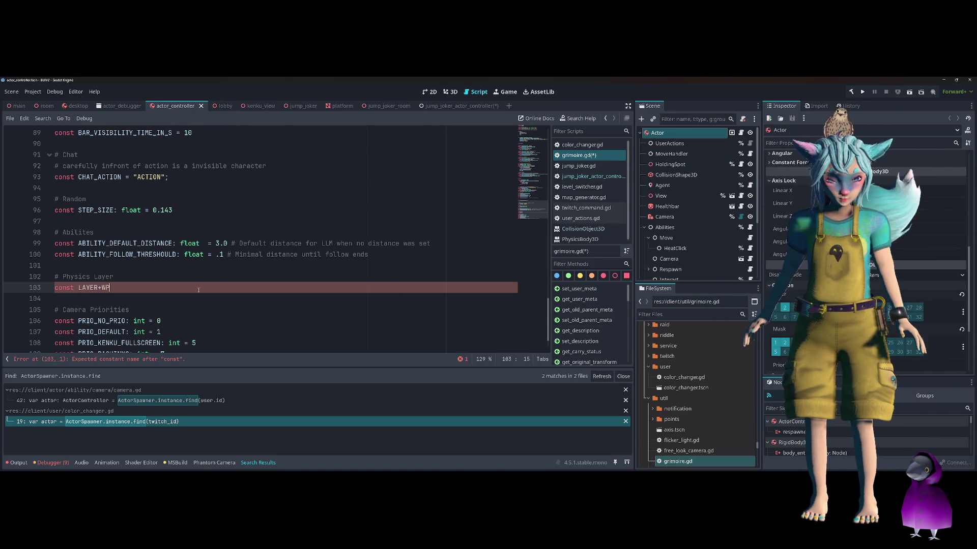
key("BackSpace")
type("_WORD")
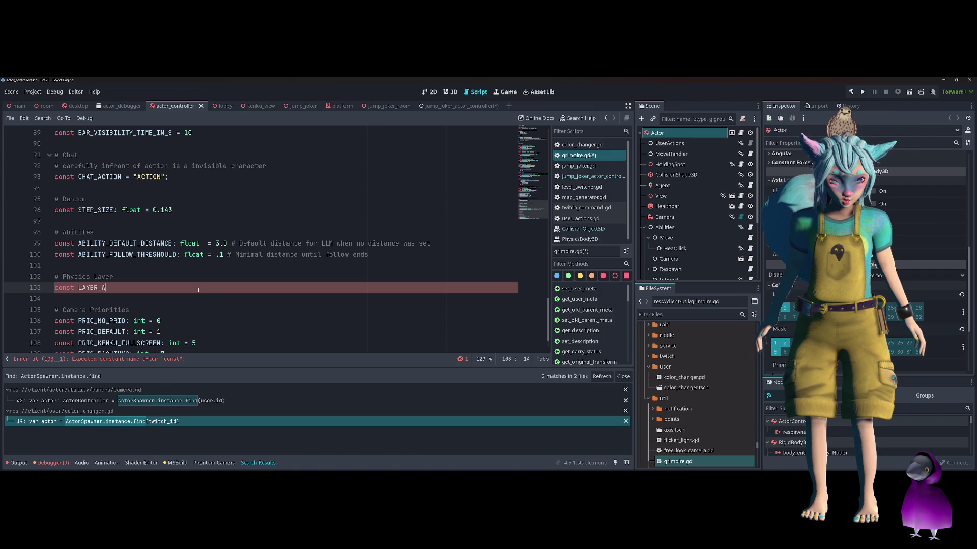
type(" = 1")
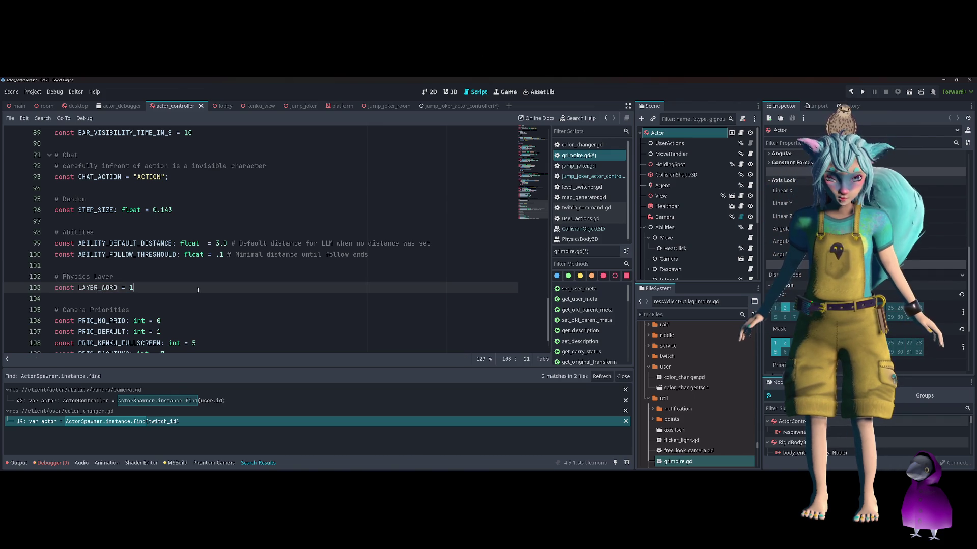
key("shift+Home")
key("ctrl+c")
key("End")
key("Return")
key("ctrl+v")
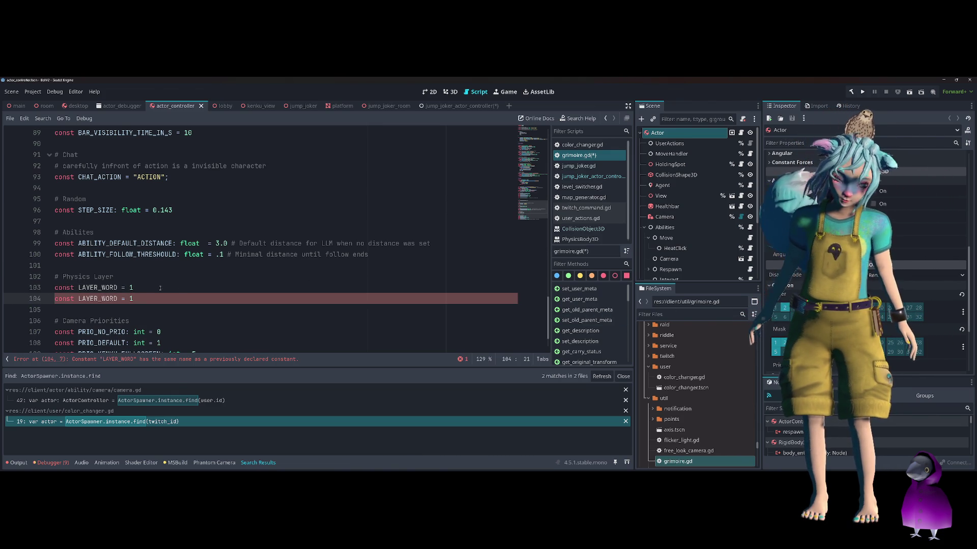
Step: Turn the copied line into LAYER_ACTOR = 2 and duplicate it
left_click(104, 299)
key("ctrl+shift+Right")
type("ACTOR")
key("End")
key("BackSpace")
type("2")
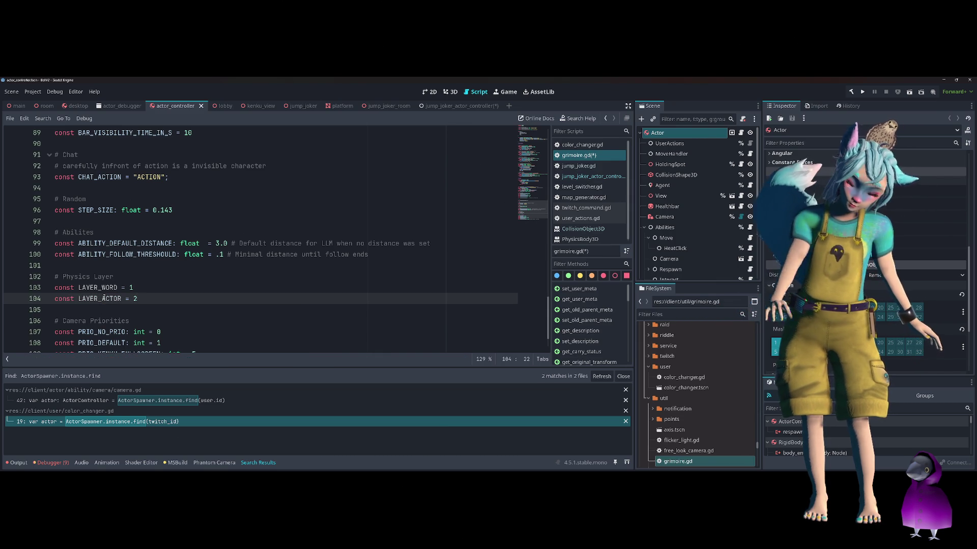
key("shift+Home")
key("ctrl+c")
key("End")
key("Return")
key("ctrl+v")
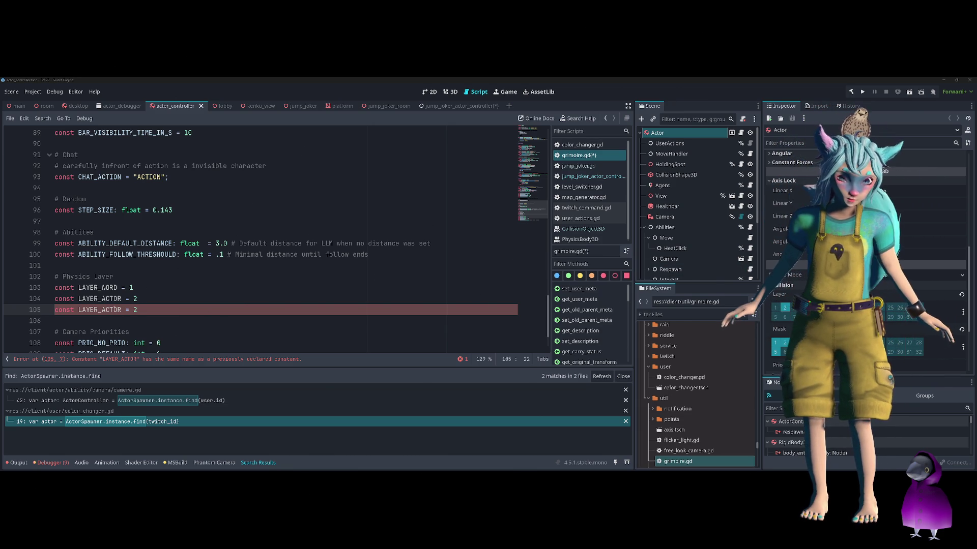
Step: Rename the duplicate constant to LAYER_OBJECT with value 3
left_click_drag(121, 310, 106, 310)
key("shift+Left")
type("OBJECT")
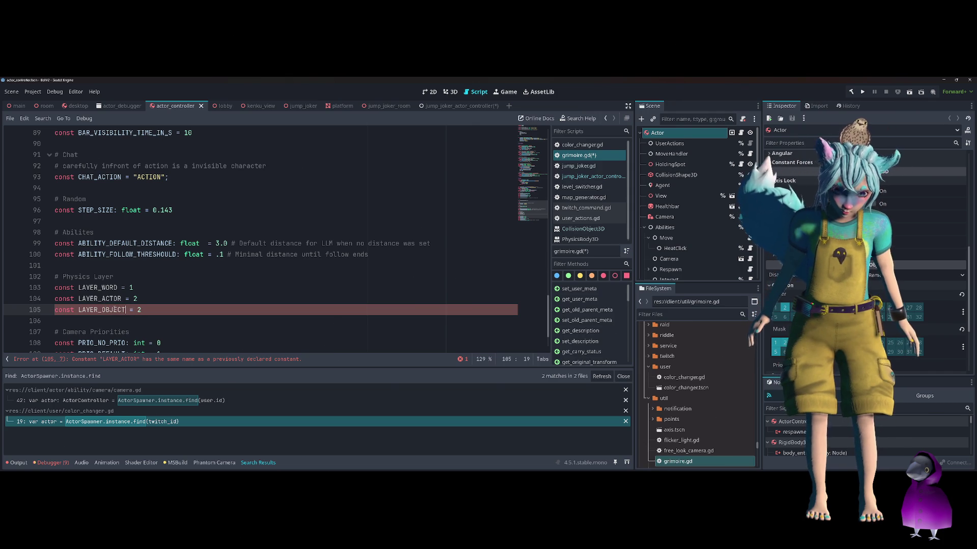
key("End")
key("BackSpace")
type("3")
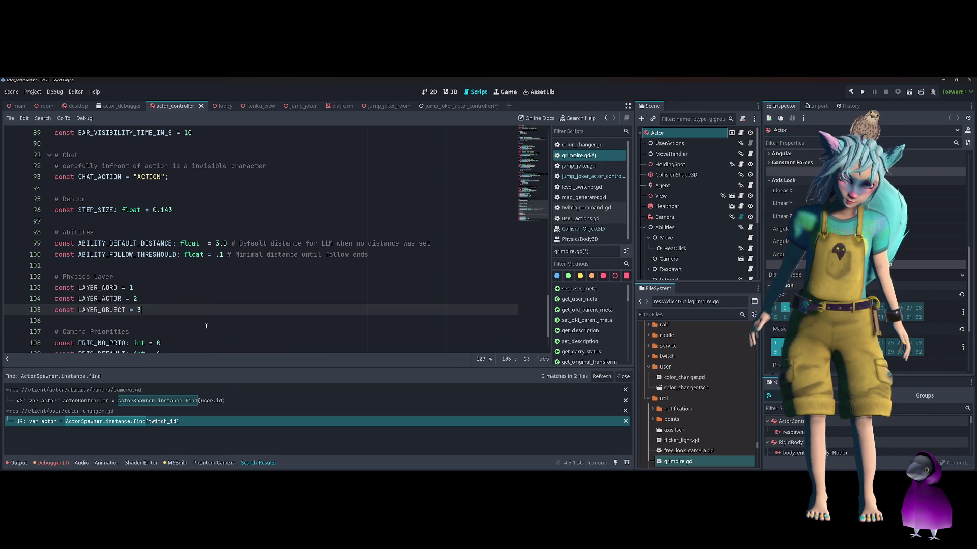
Step: Add LAYER_SCREEN = 9 by duplicating the LAYER_OBJECT line
key("ctrl+shift+d")
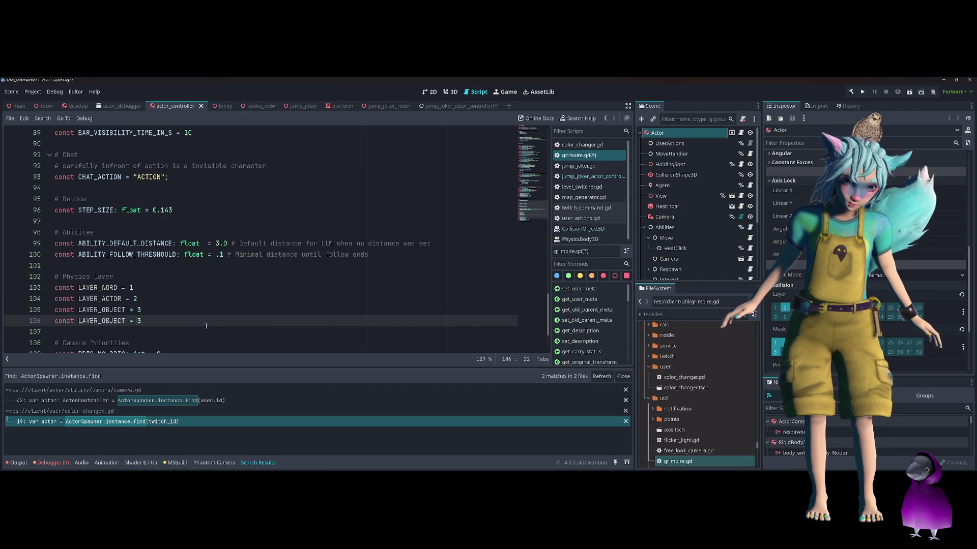
key("Left")
key("Left")
key("Left")
key("shift+Left")
key("shift+Left")
key("shift+Left")
key("shift+Left")
key("shift+Left")
type("SCREEN")
key("End")
key("BackSpace")
type("9")
Step: Insert LAYER_PLATFORM = 5 below LAYER_OBJECT
key("Up")
key("Return")
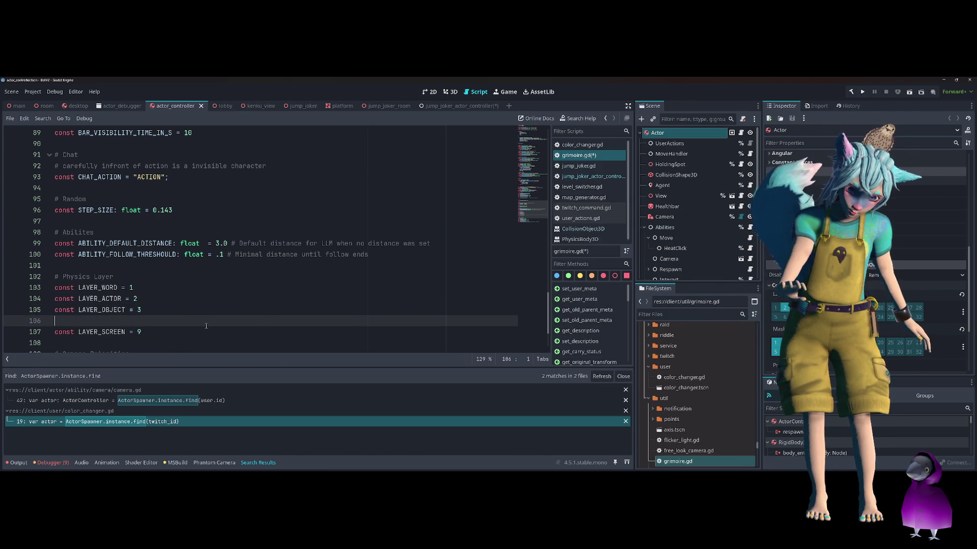
type("const LAYER_OBJECT = 3")
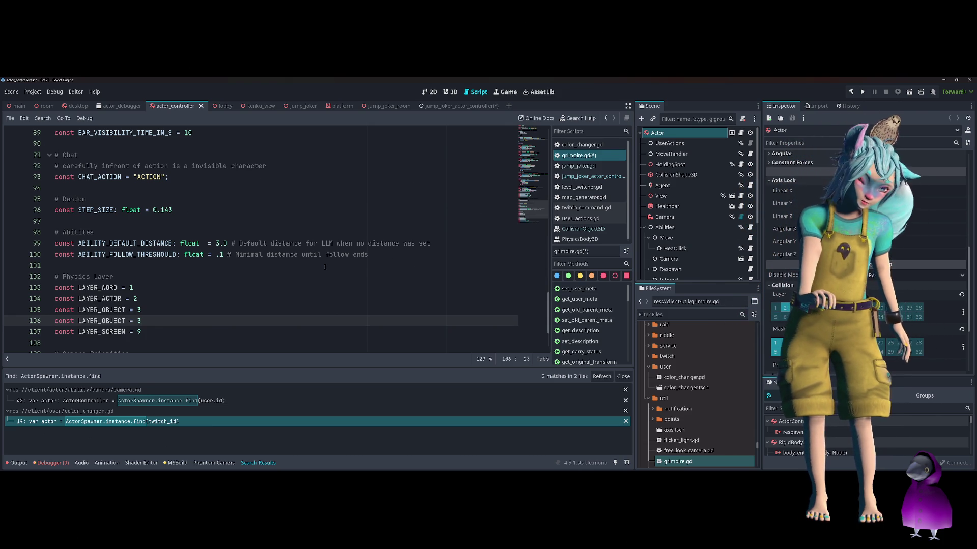
key("Left")
key("Left")
key("Left")
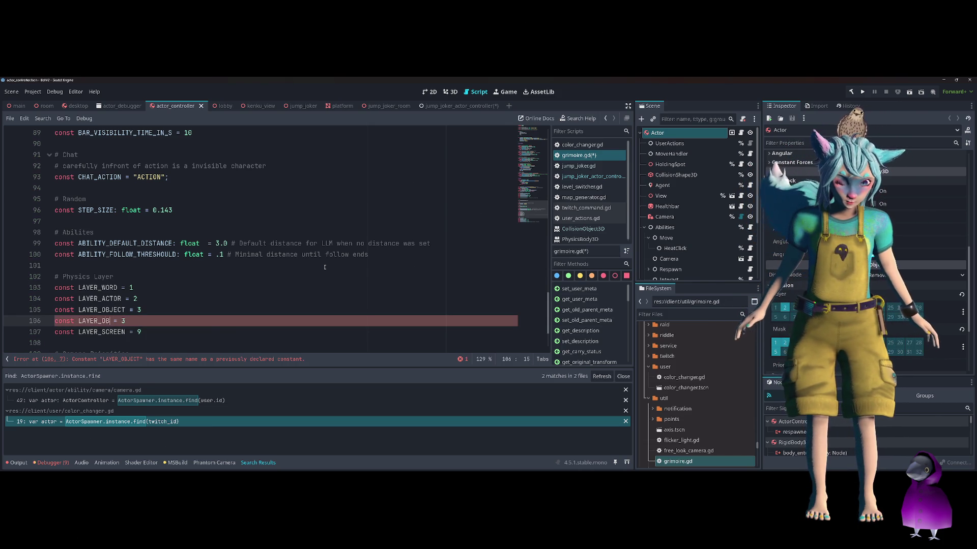
key("BackSpace")
key("BackSpace")
key("BackSpace")
key("shift+Home")
key("Right")
type("PLAT")
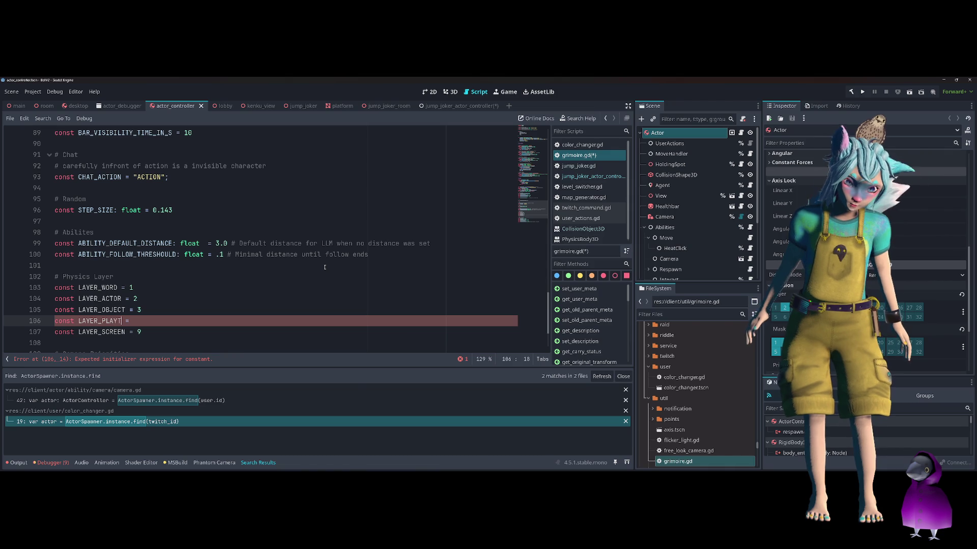
type("FORM")
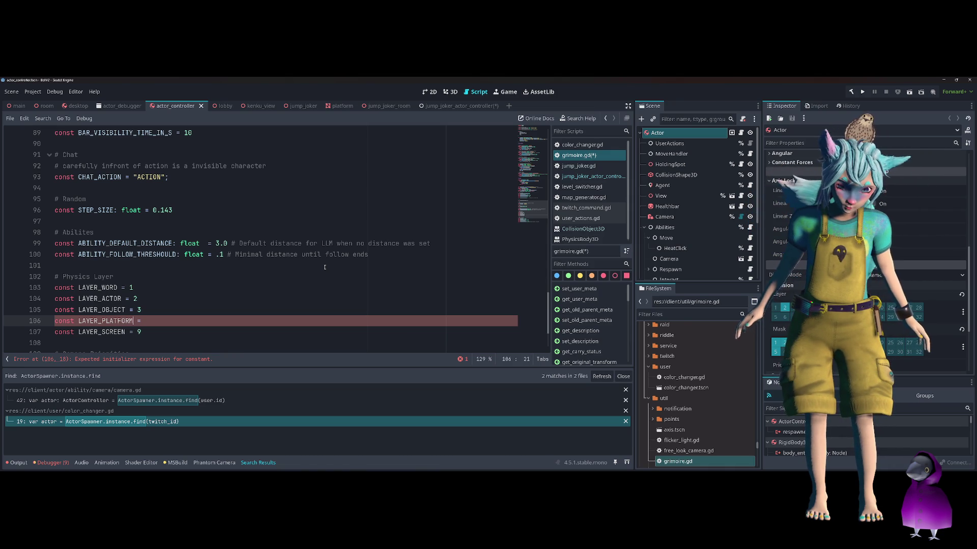
key("End")
type("5")
key("Return")
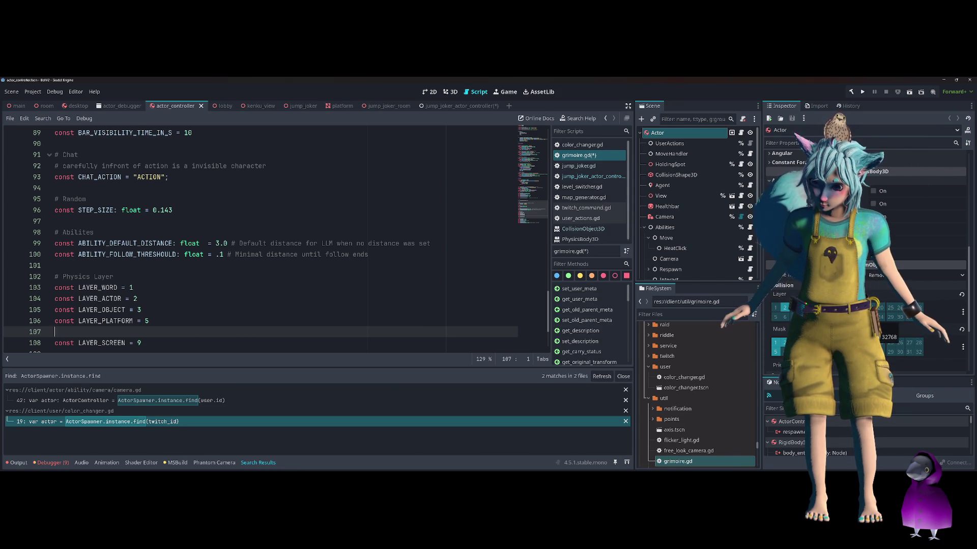
Step: Remove the extra blank line, copy the LAYER_PLATFORM name, and return to the actor controller script
left_click(201, 321)
scroll(200, 312, "down", 2)
key("Delete")
double_click(126, 255)
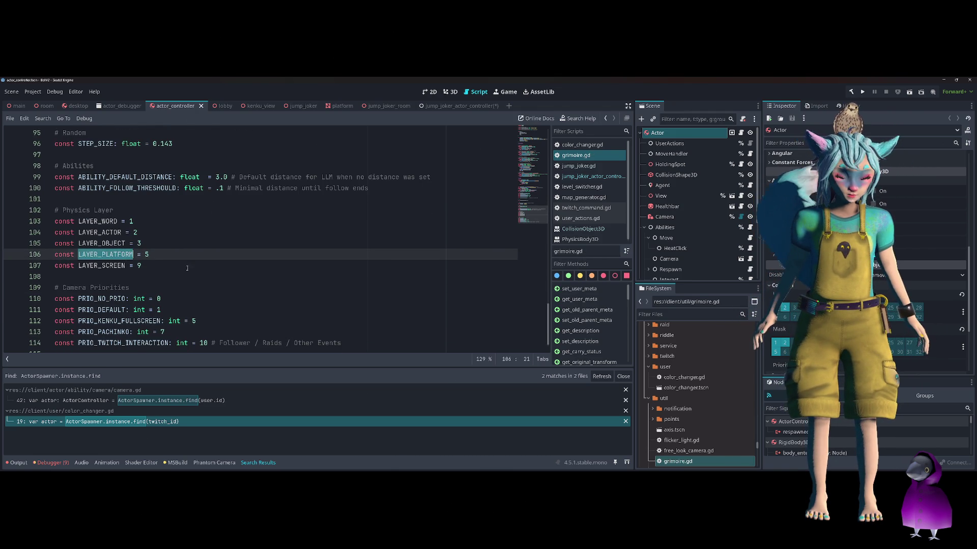
key("ctrl+c")
key("alt+Left")
key("alt+Left")
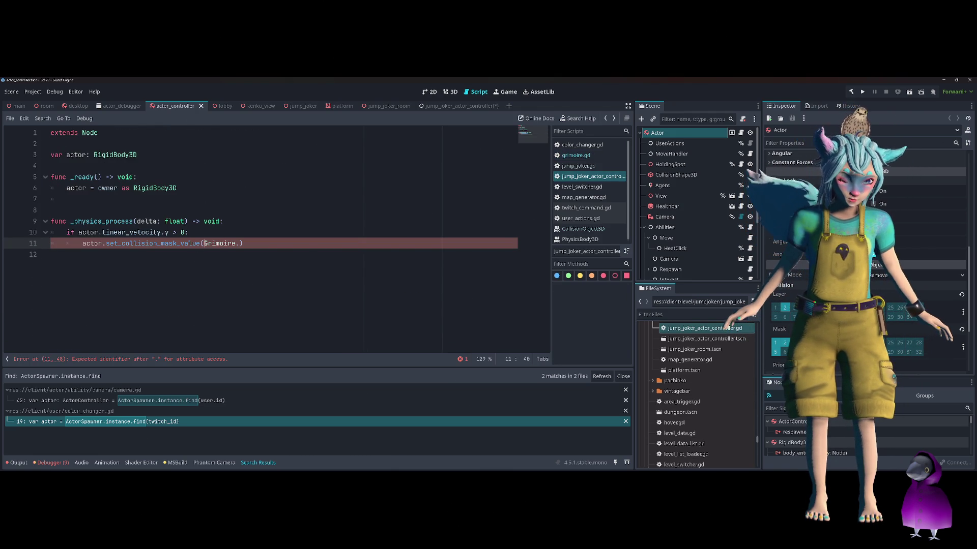
Step: Pass Grimoire.LAYER_PLATFORM to set_collision_mask_value and cut the velocity condition out of the if
key("ctrl+v")
type(", fals")
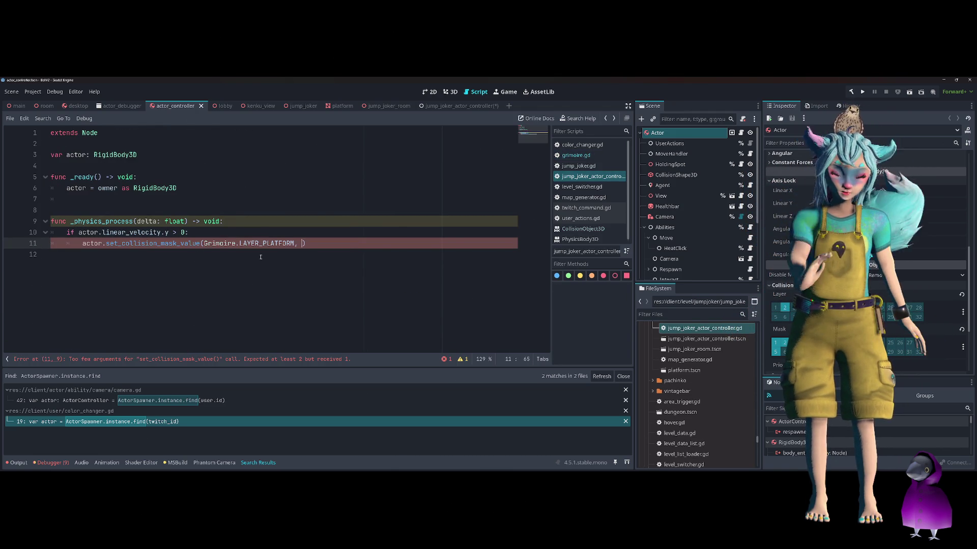
type("e")
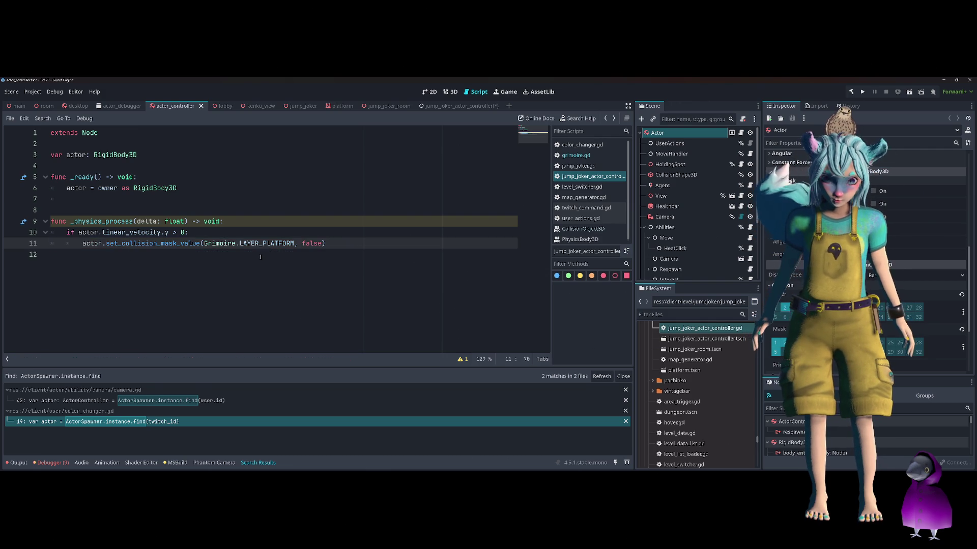
key("Up")
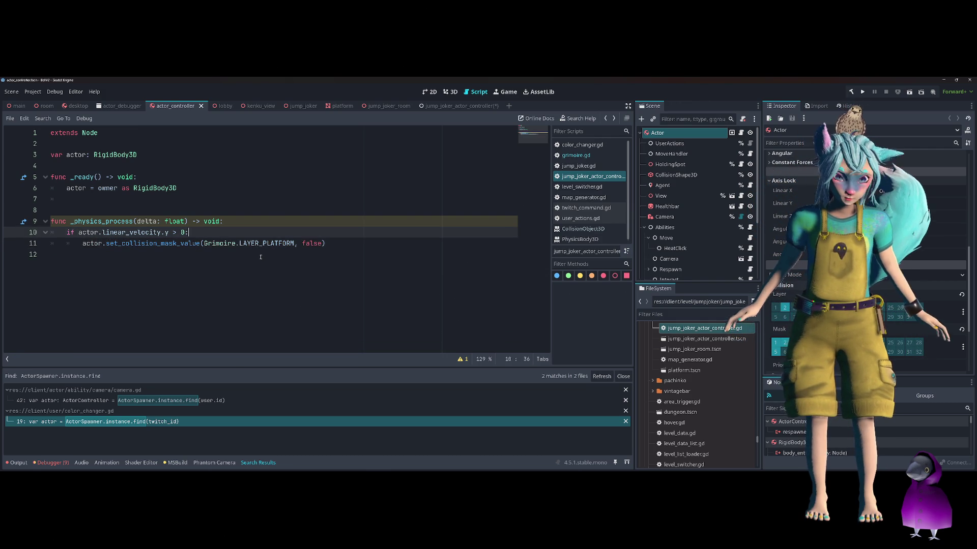
key("Left")
key("ctrl+shift+Left")
key("ctrl+shift+Left")
key("ctrl+shift+Left")
key("ctrl+x")
Step: Replace false with the velocity condition, delete the if line, and unindent the call
key("Down")
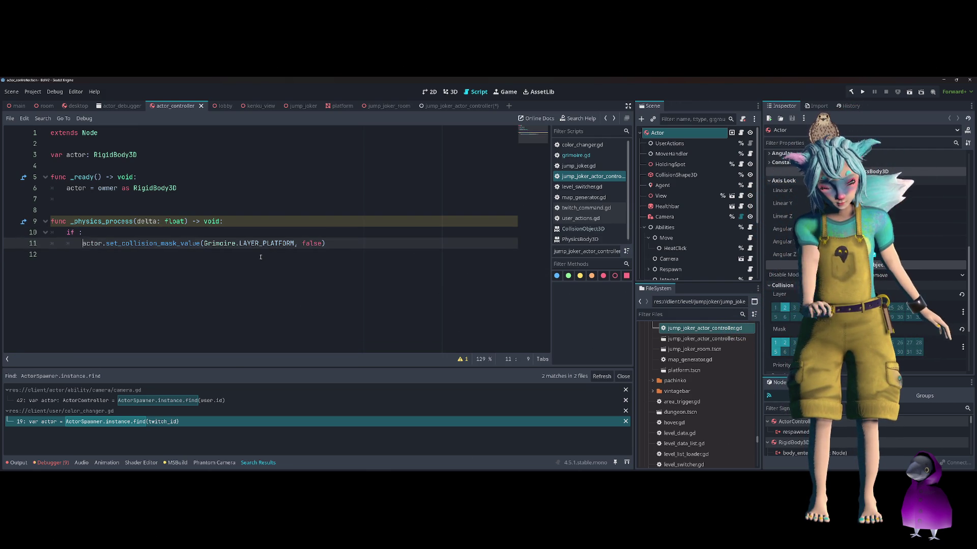
key("ctrl+v")
key("ctrl+shift+Right")
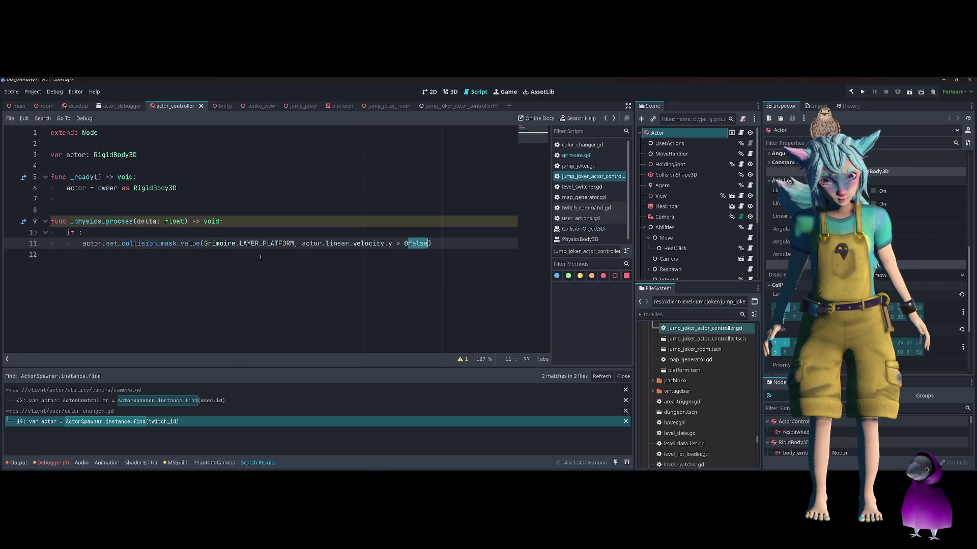
key("Delete")
key("Up")
key("Delete")
key("shift+Tab")
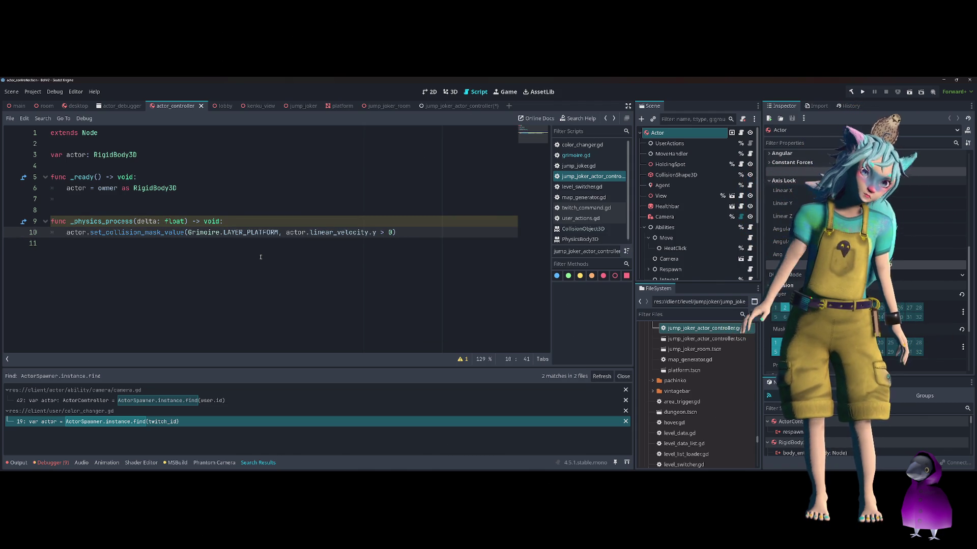
Step: Add blank lines below _physics_process for a new function
left_click(295, 221)
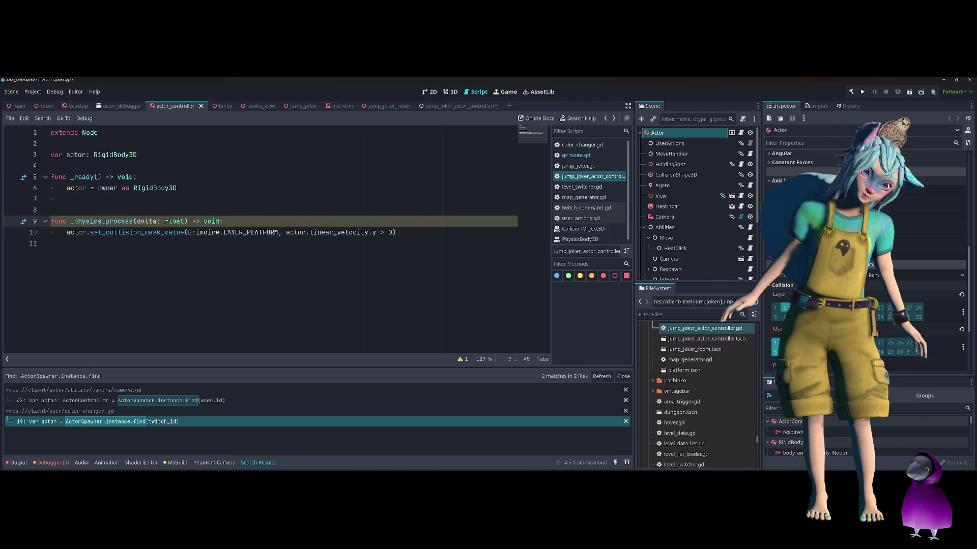
left_click(298, 233)
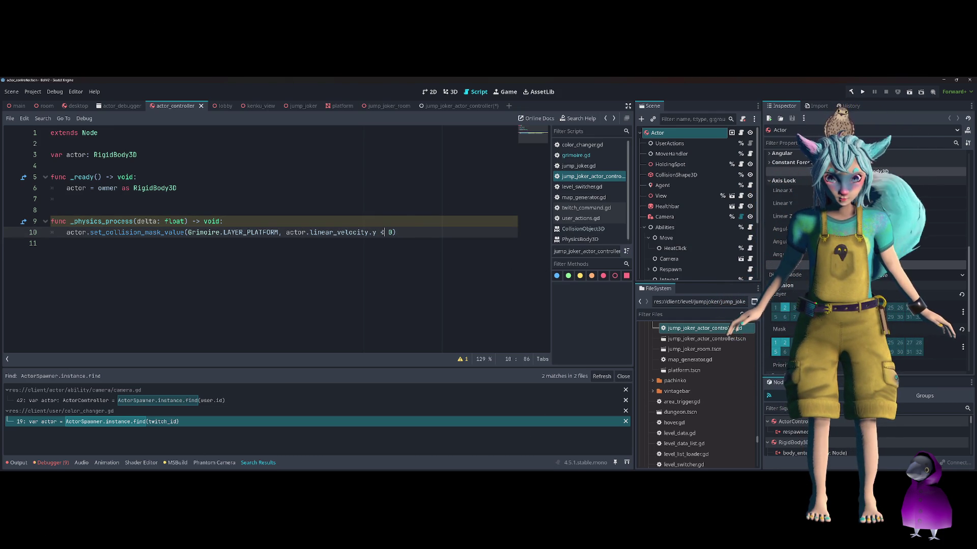
key("Down")
key("Return")
key("Return")
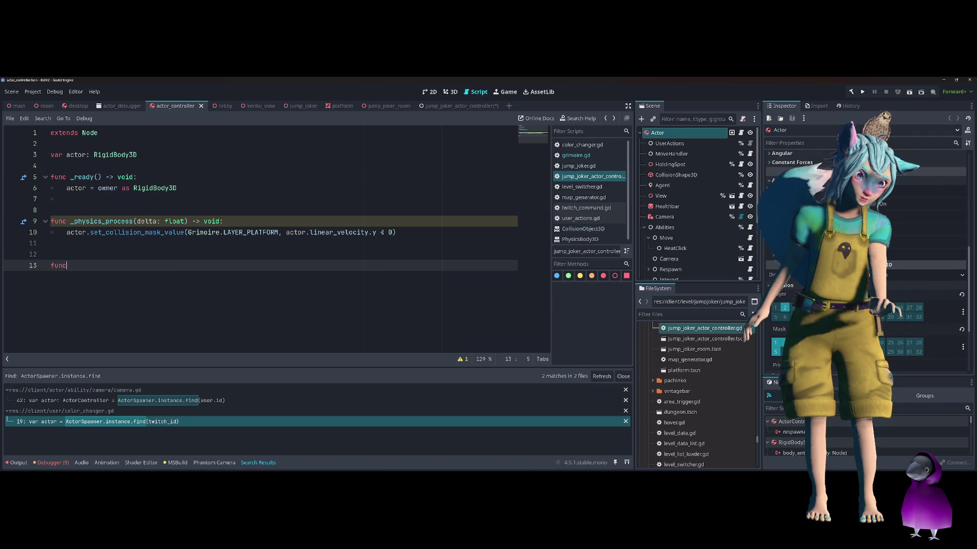
Step: Add _exit_tree containing set_collision_mask_value(Grimoire.LAYER_PLATFORM, true)
key("Return")
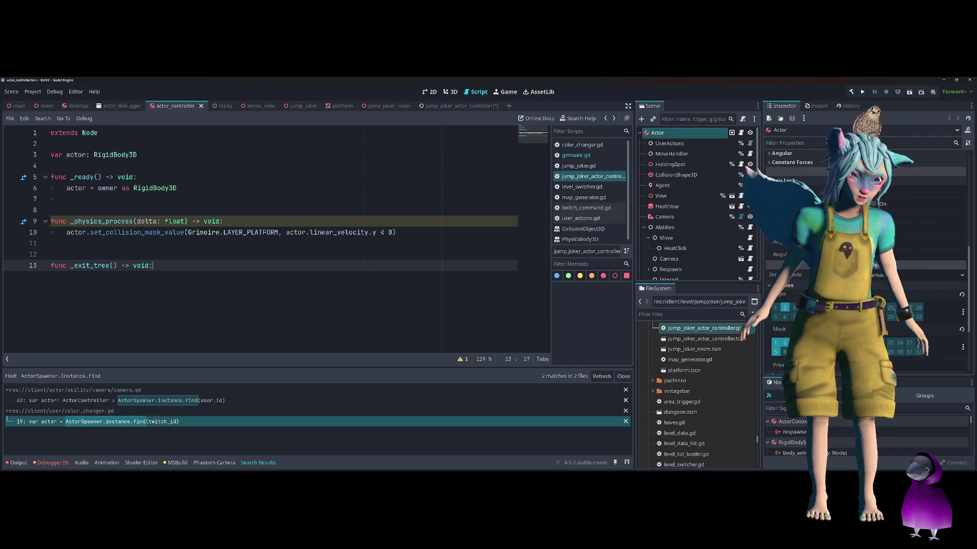
left_click(316, 233)
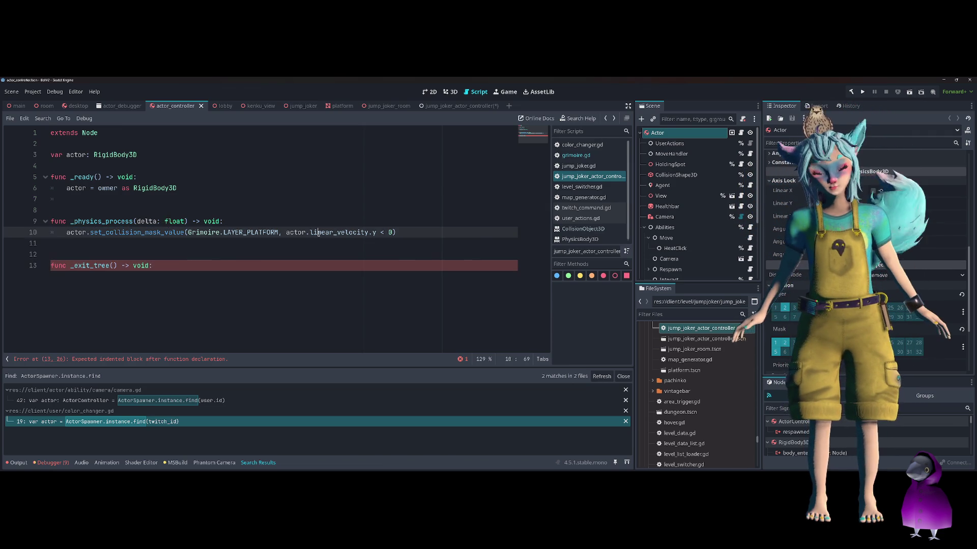
key("End")
key("shift+Home")
key("ctrl+c")
left_click(274, 281)
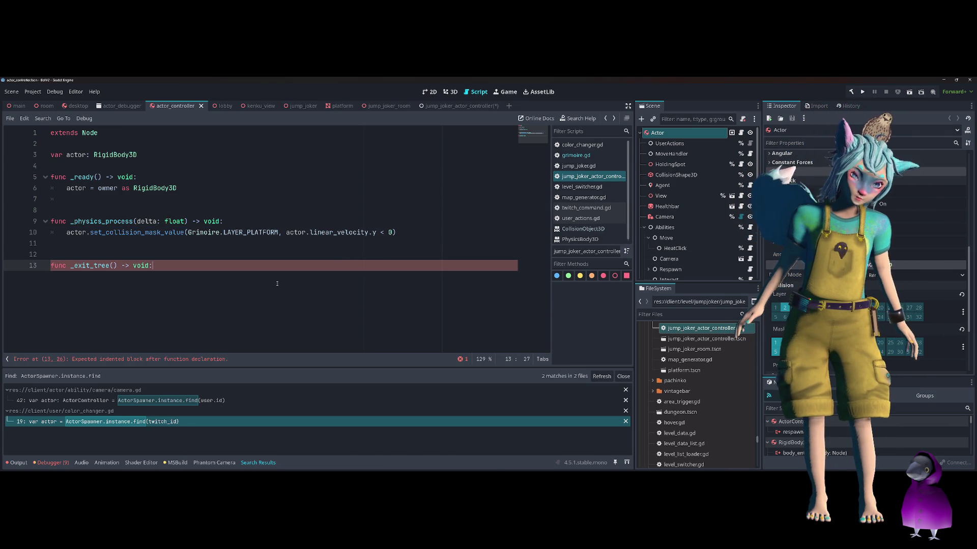
key("Return")
key("ctrl+v")
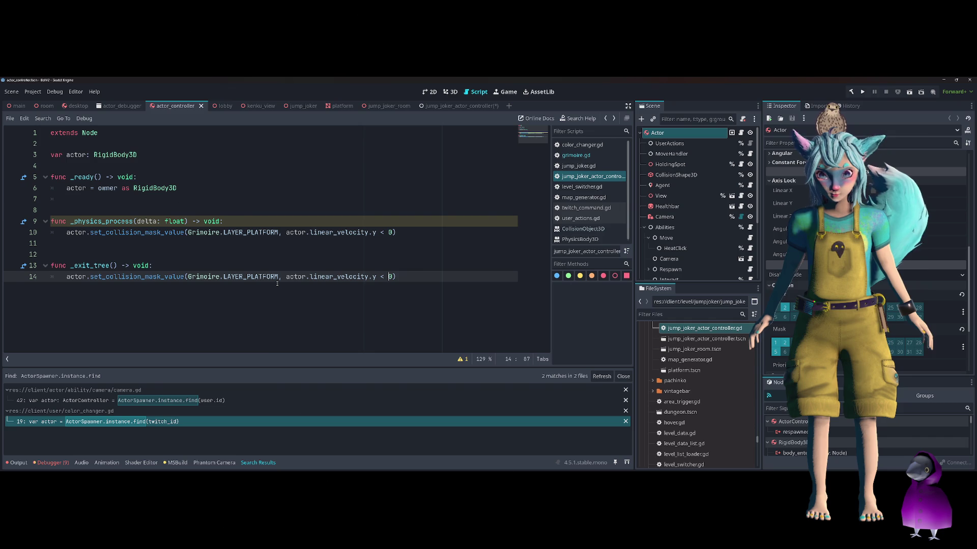
key("ctrl+shift+Left")
key("ctrl+shift+Left")
key("ctrl+shift+Left")
type("true")
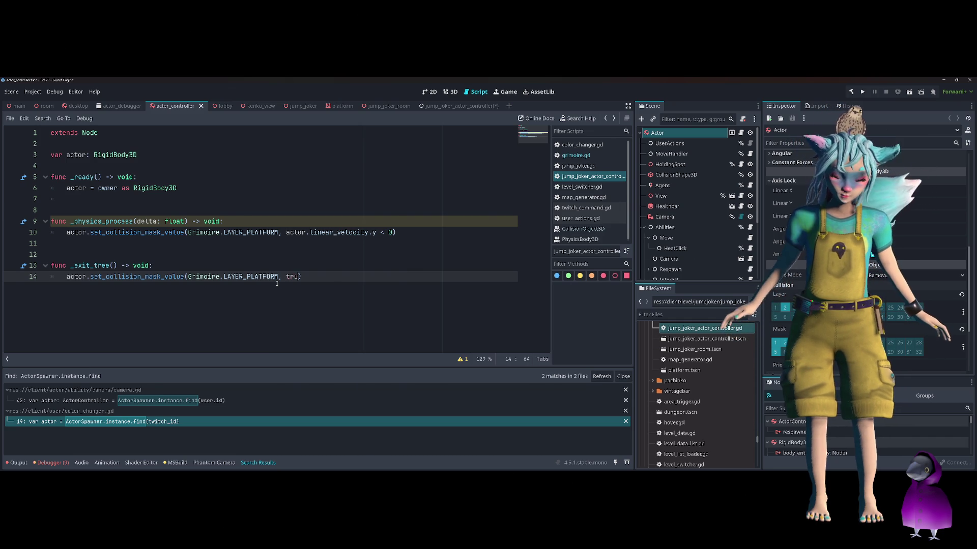
Step: Rename the _physics_process parameter delta to _delta
left_click(304, 257)
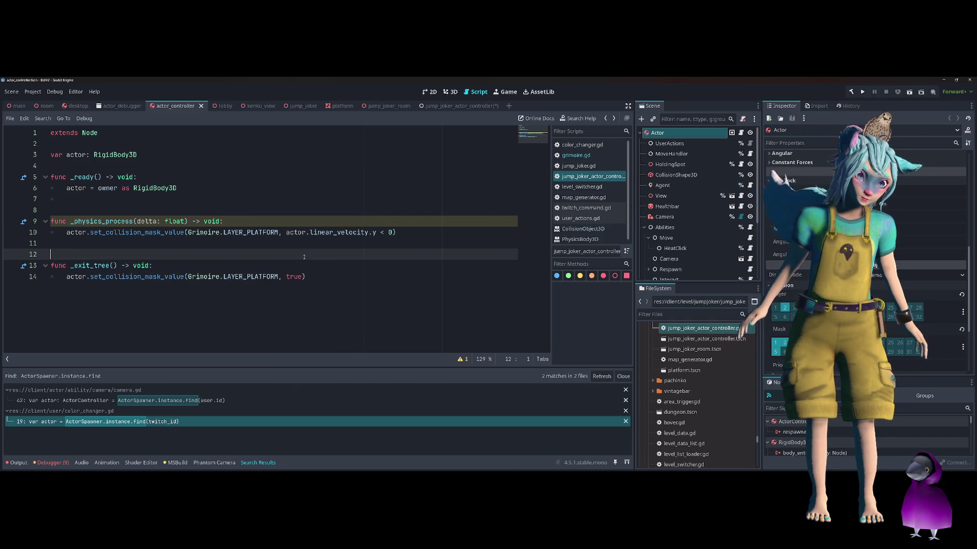
left_click(287, 207)
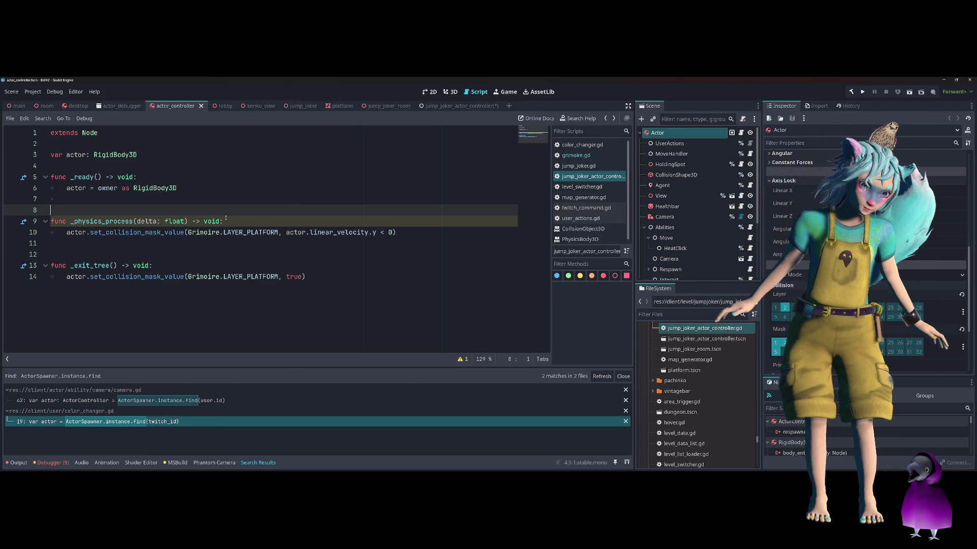
left_click(137, 221)
type("_")
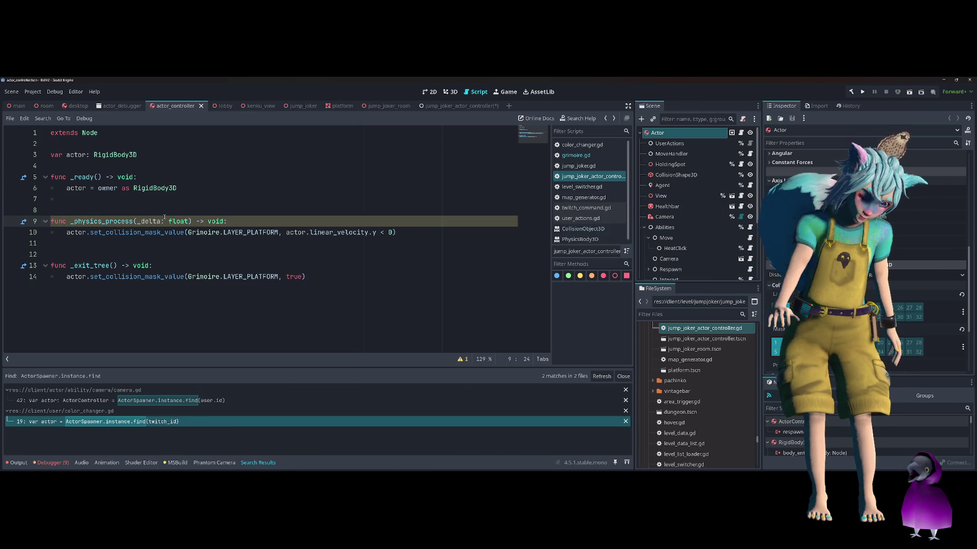
left_click(194, 182)
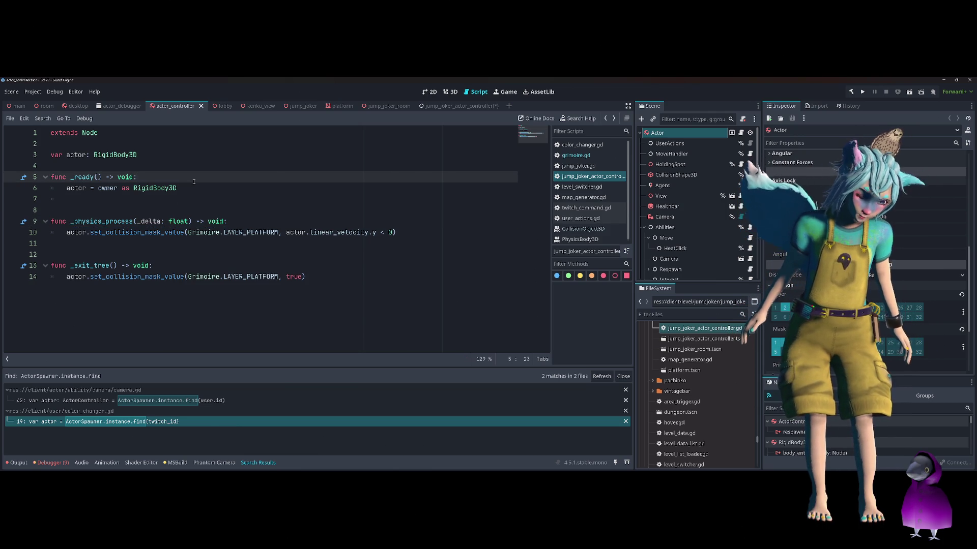
Step: Add actor.axis_lock_linear_z = true to _ready
left_click(204, 186)
key("Return")
type("acot")
type("tor.")
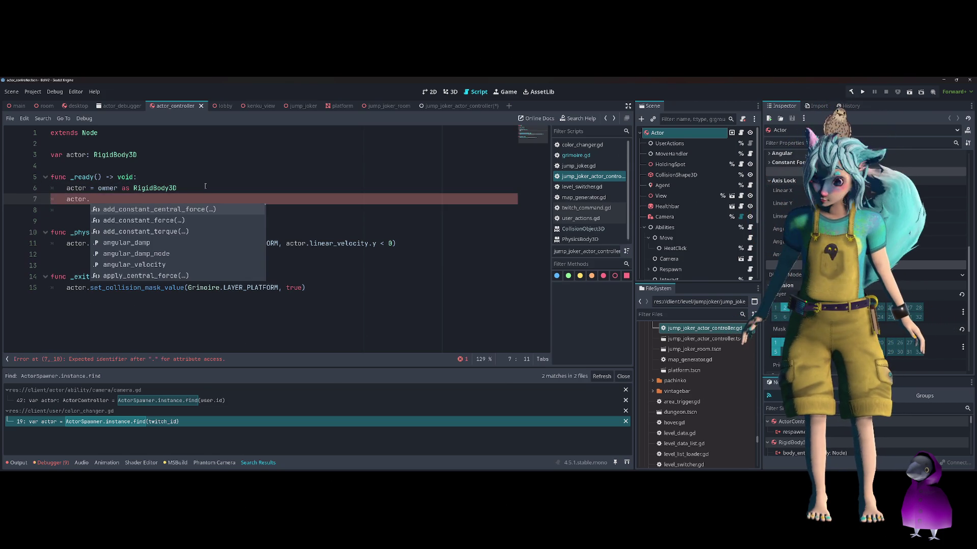
type("axis")
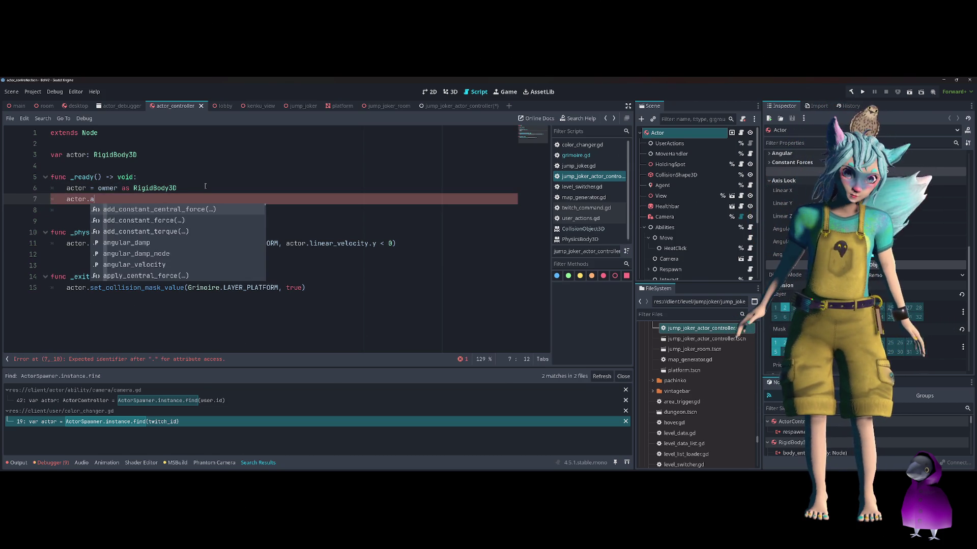
key("Down")
key("Down")
key("Down")
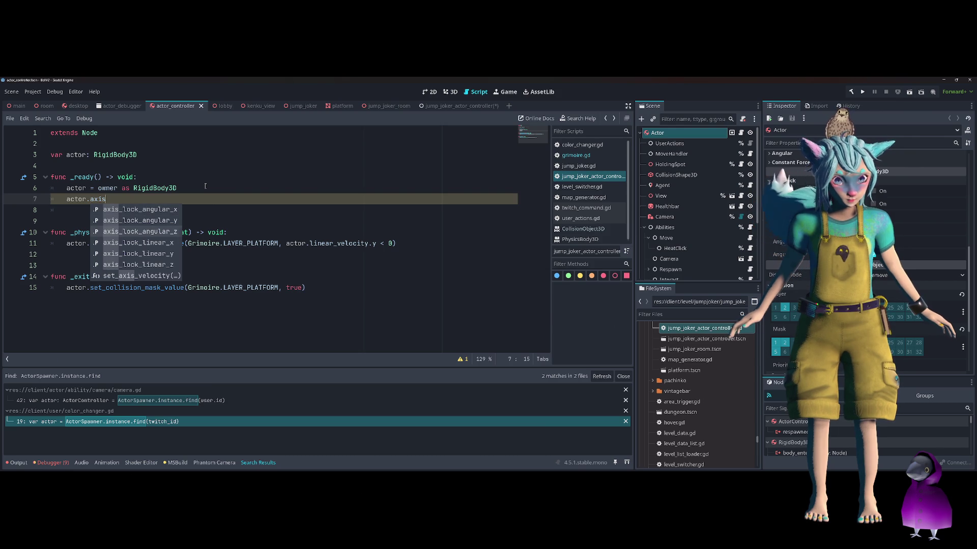
key("Return")
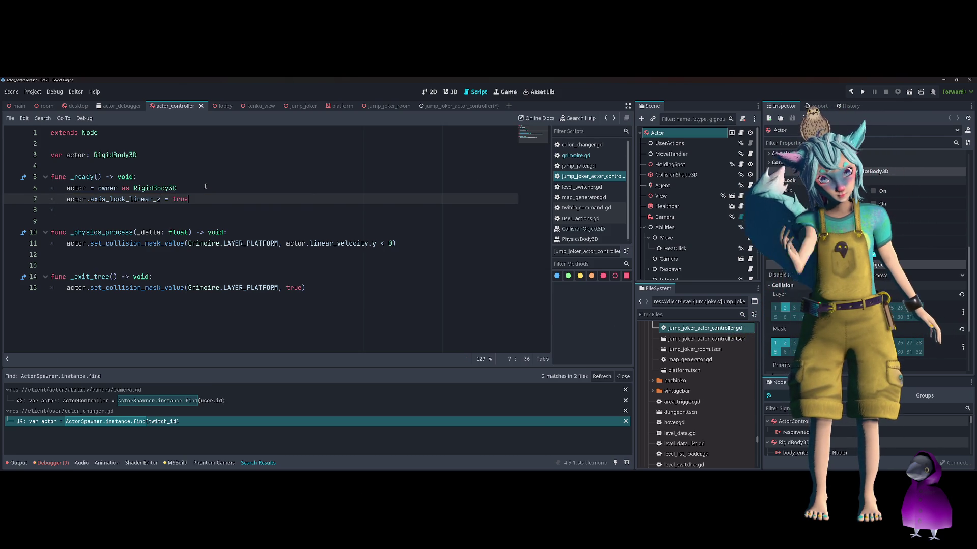
key("Down")
key("Down")
key("Down")
key("Down")
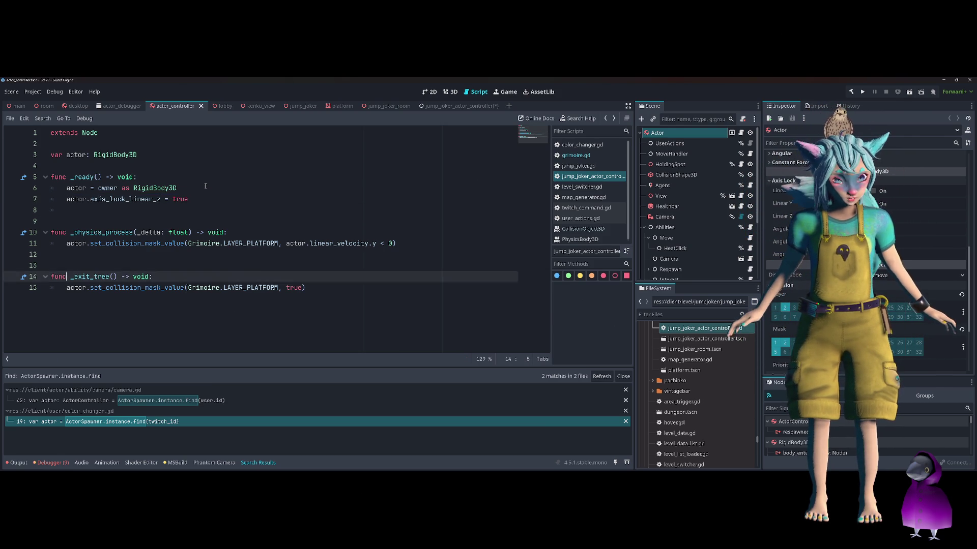
Step: Set actor.axis_lock_linear_z = false inside _exit_tree
key("End")
key("Return")
key("ctrl+v")
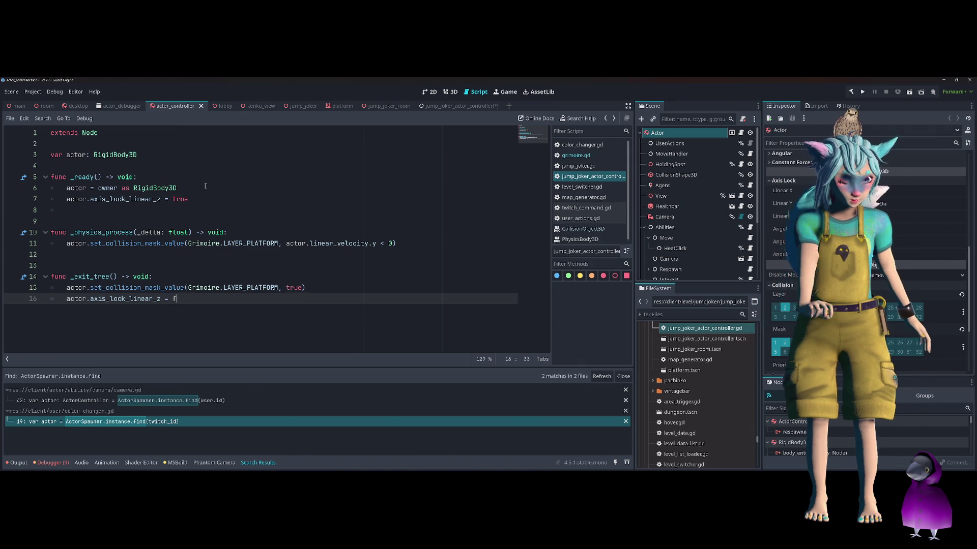
key("BackSpace")
key("BackSpace")
type("lse")
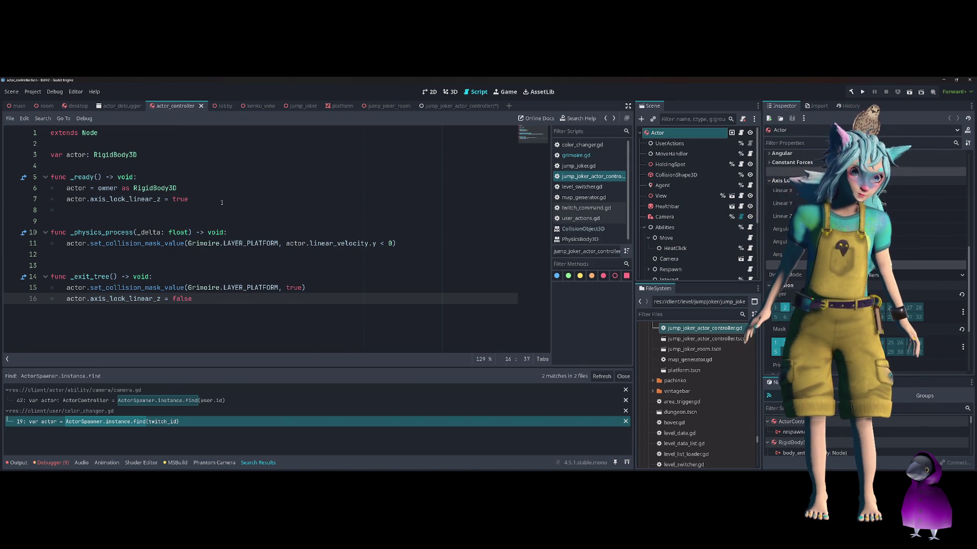
Step: Begin an add_to_group() call in _ready, then open grimoire.gd
left_click(219, 199)
key("Return")
type("add_to_gr")
key("Return")
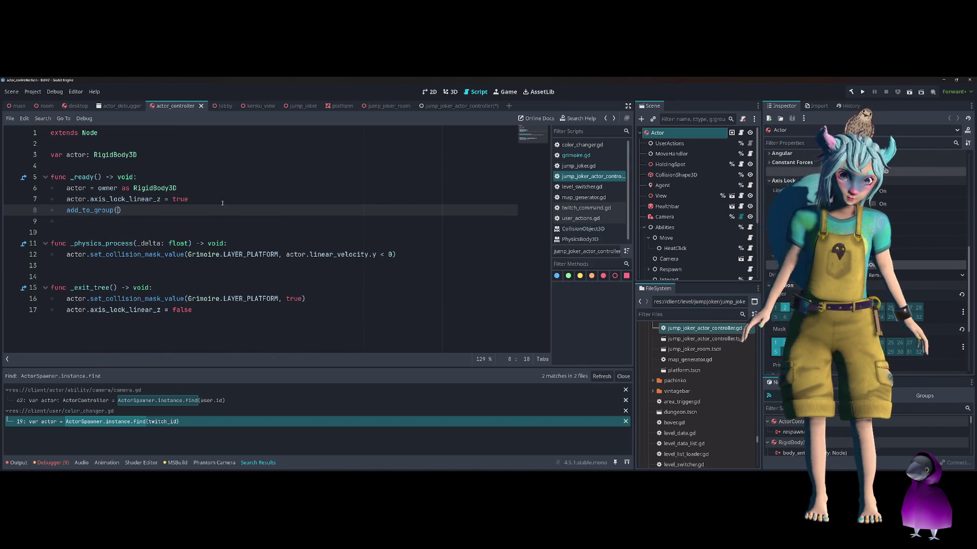
left_click(576, 155)
scroll(350, 233, "down", 1)
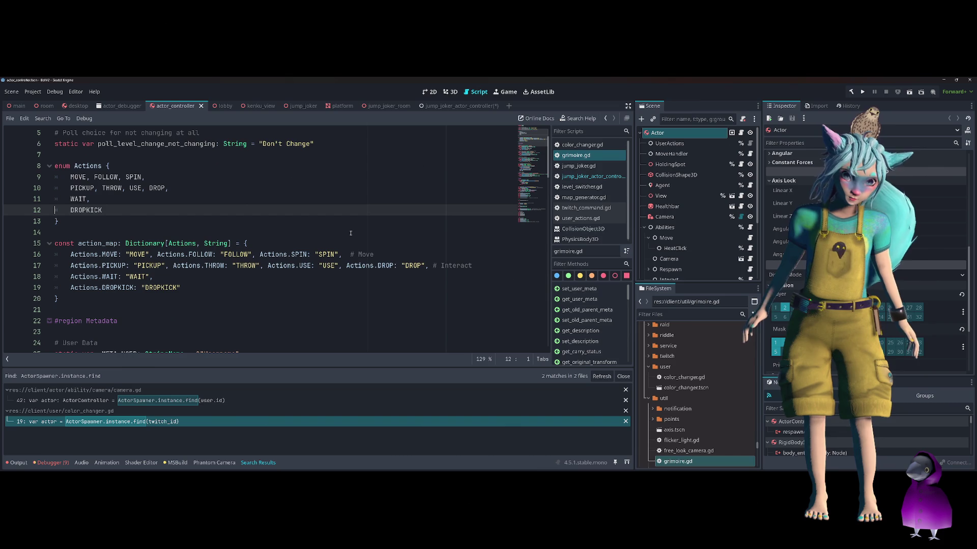
Step: Look through grimoire.gd, then open groups.gd through the quick script search for 'Groups'
scroll(349, 233, "up", 1)
scroll(350, 233, "down", 15)
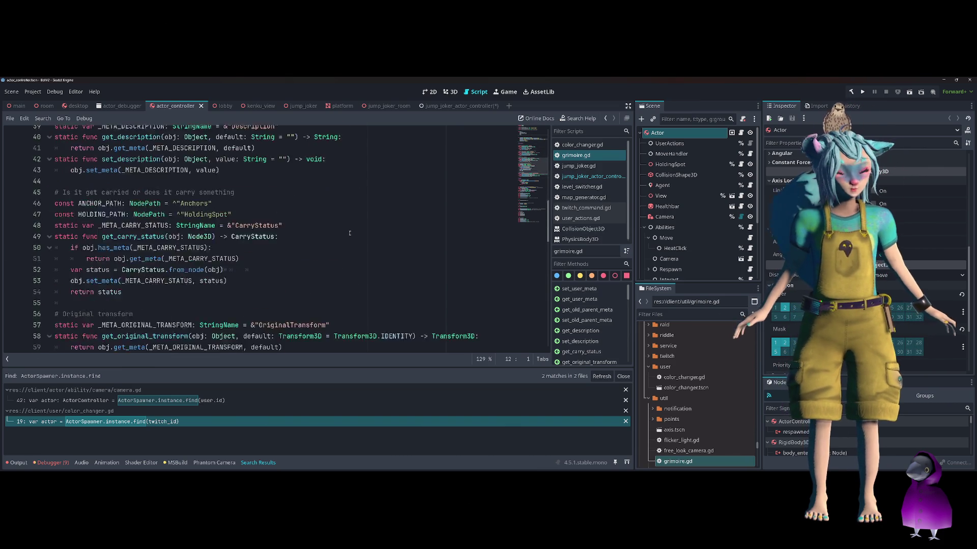
scroll(349, 233, "down", 2)
scroll(349, 233, "down", 11)
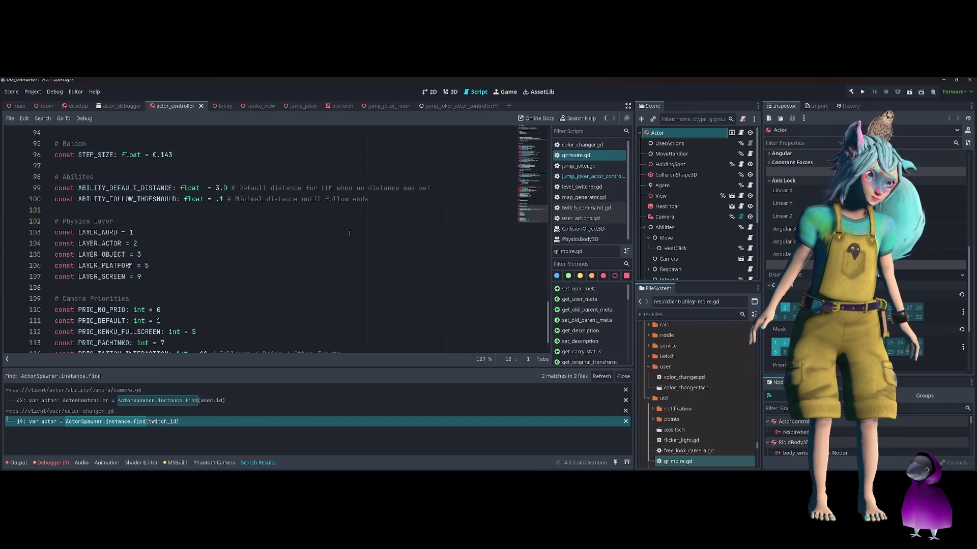
scroll(349, 233, "down", 1)
scroll(350, 233, "up", 20)
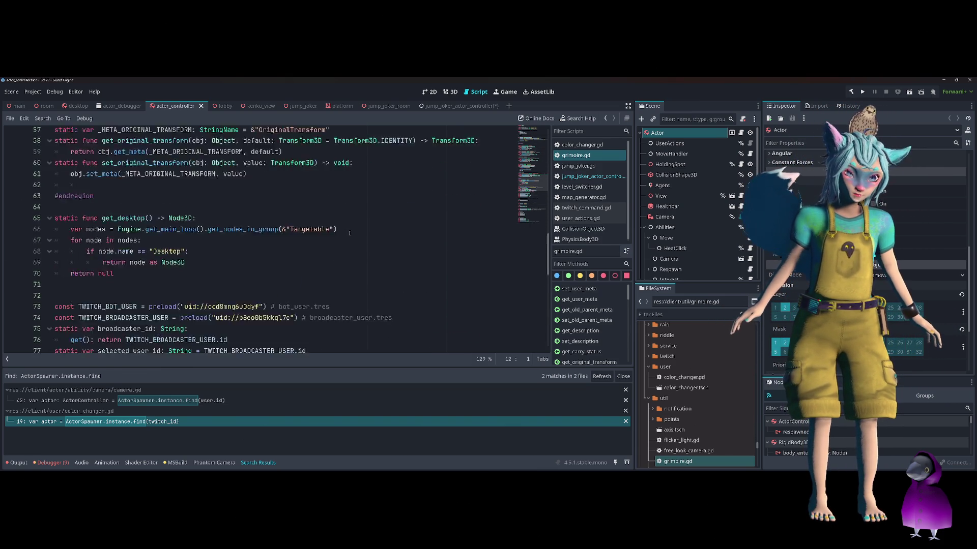
scroll(350, 233, "up", 12)
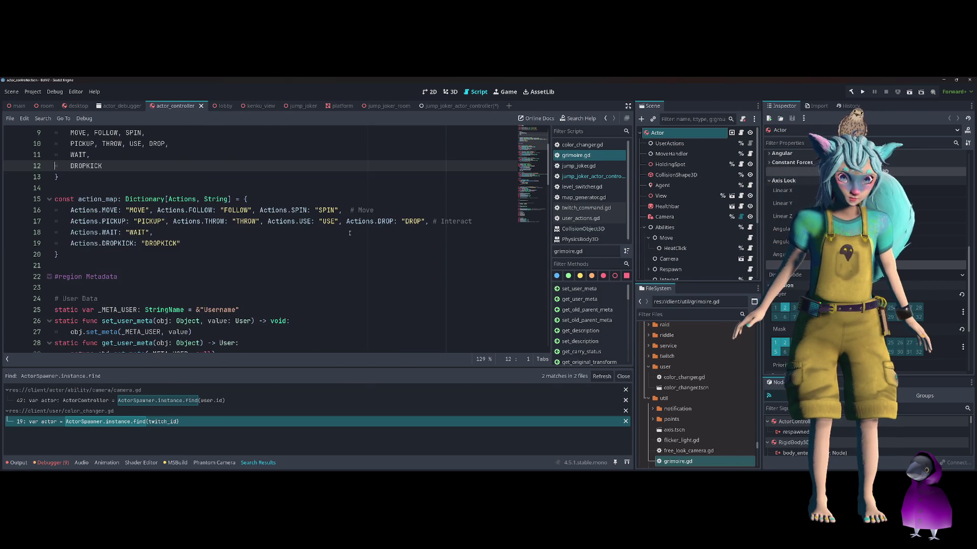
left_click(349, 233)
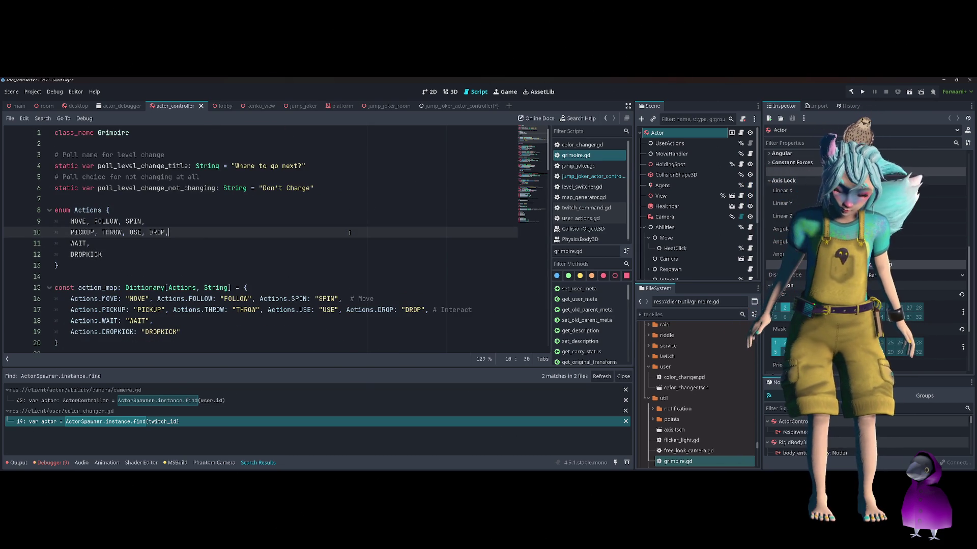
key("ctrl+alt+o")
type("Gro")
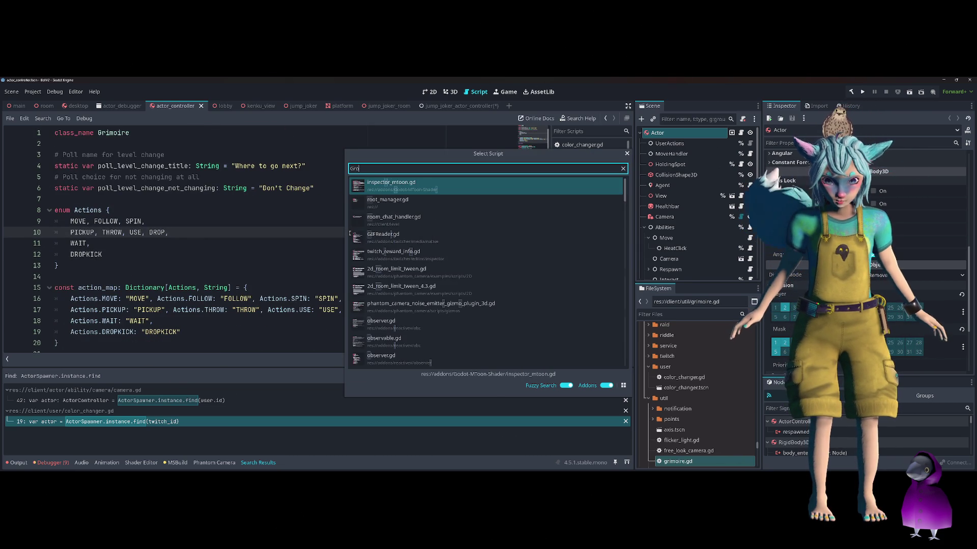
type("ups")
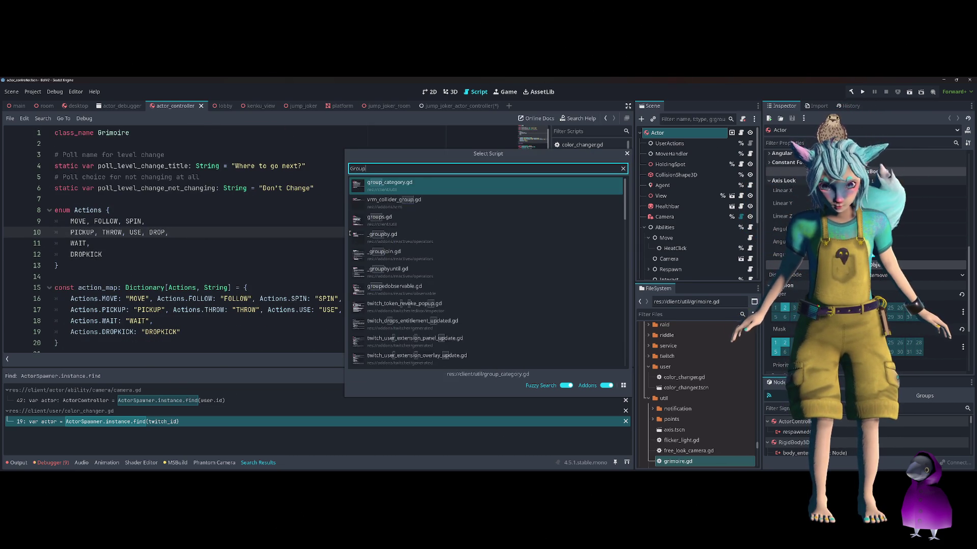
key("Return")
Step: Add const game_jump_joker: StringName = &"JumpJoker" after the Targetable constant
scroll(350, 233, "up", 20)
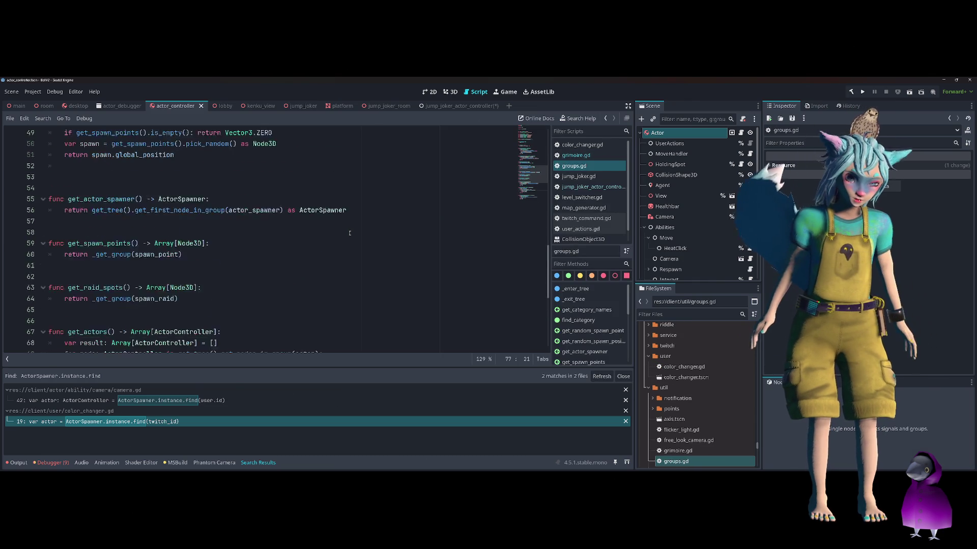
left_click(300, 278)
key("Down")
key("Return")
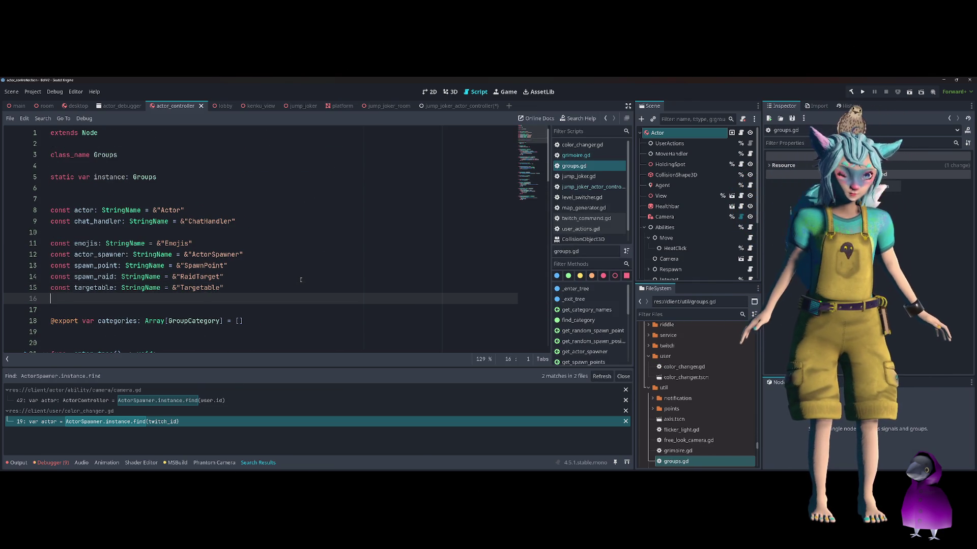
type("t jump")
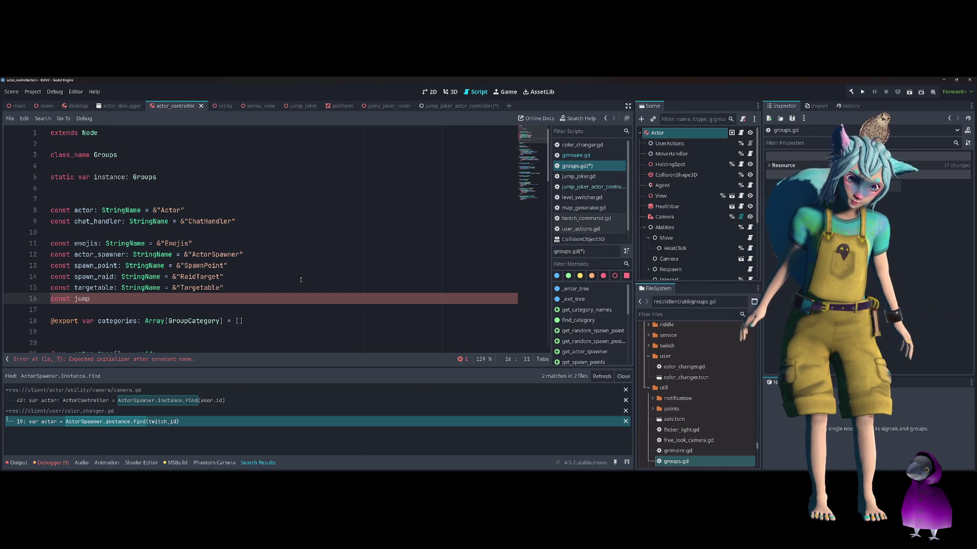
type("game_jump_j")
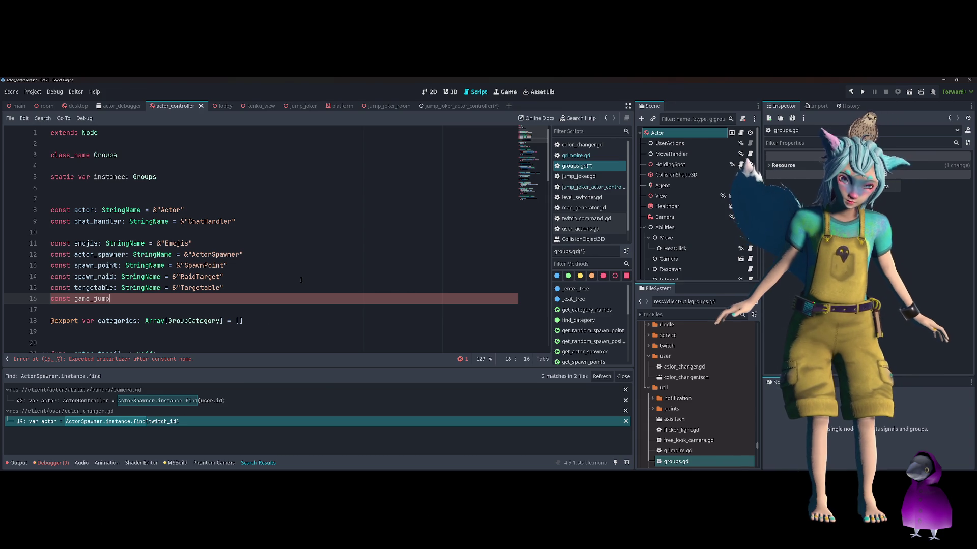
type("oker: Stri")
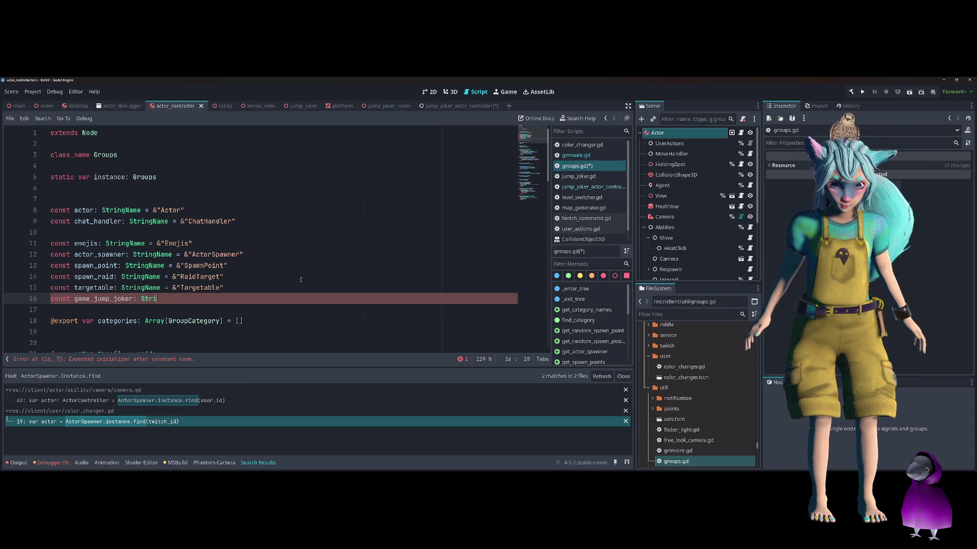
key("BackSpace")
key("BackSpace")
key("BackSpace")
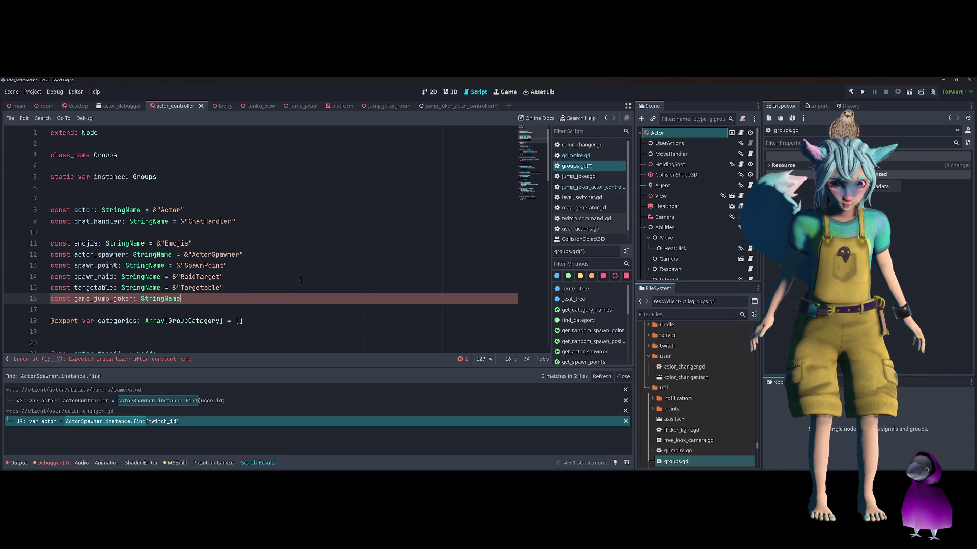
type("%\"")
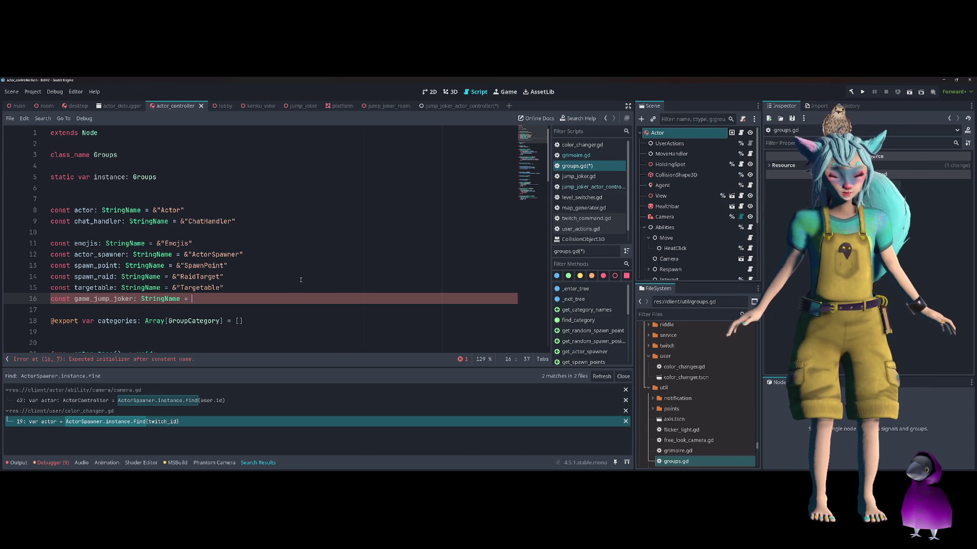
key("BackSpace")
type("\"")
type("JumpJ")
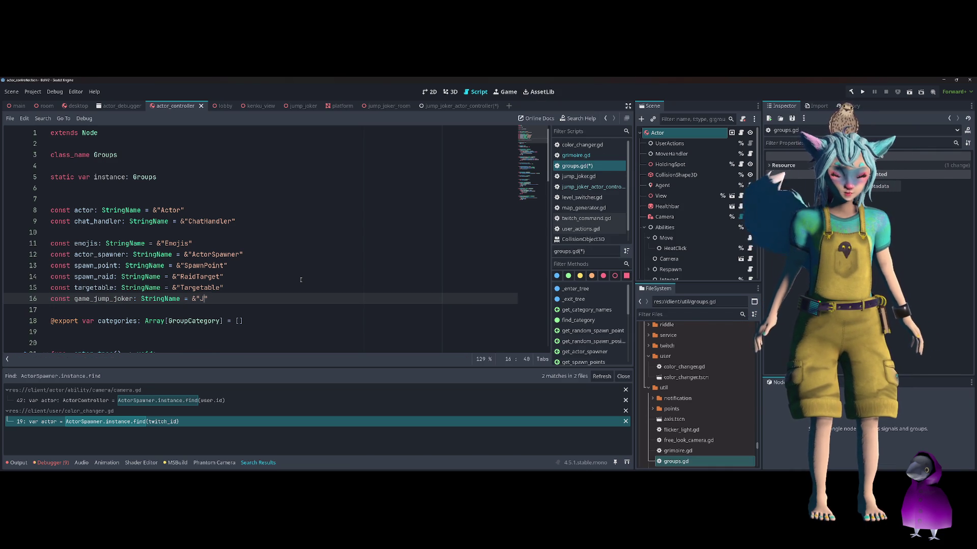
type("oker")
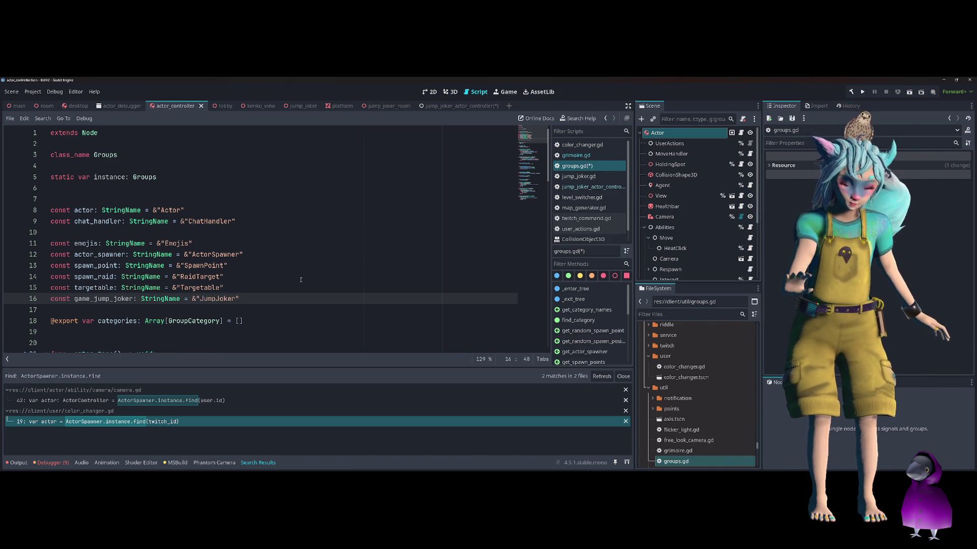
double_click(103, 299)
scroll(228, 279, "down", 4)
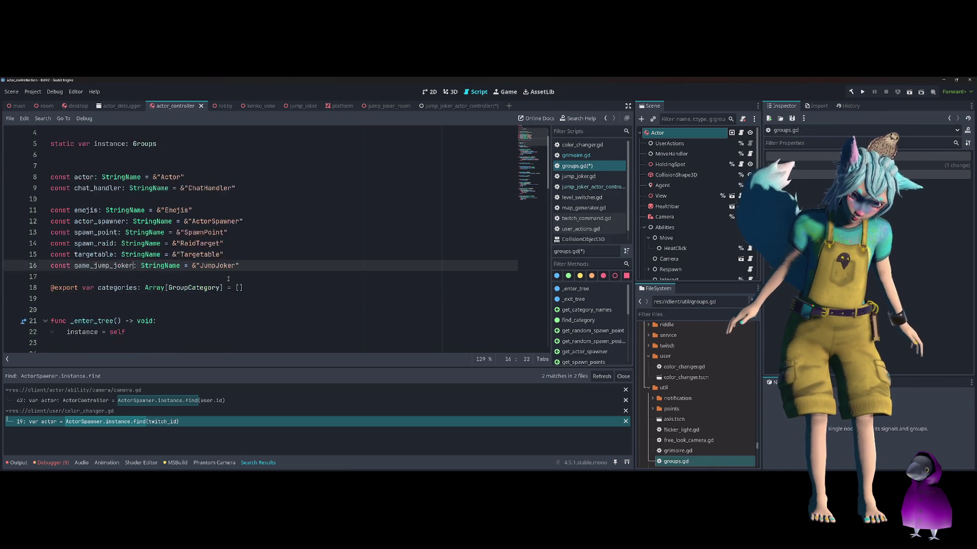
Step: In groups.gd, remove the extra blank line before get_actor_spawner
scroll(229, 278, "down", 2)
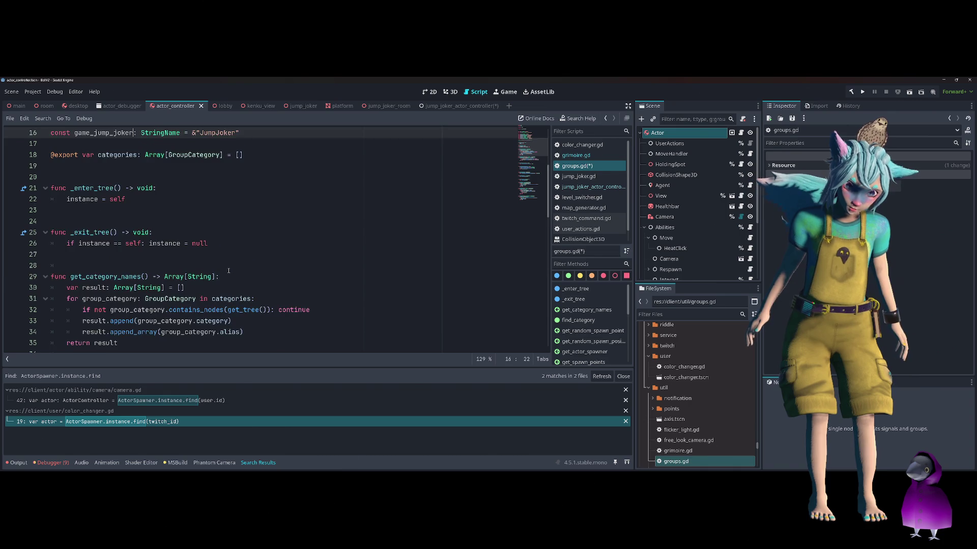
scroll(229, 271, "down", 3)
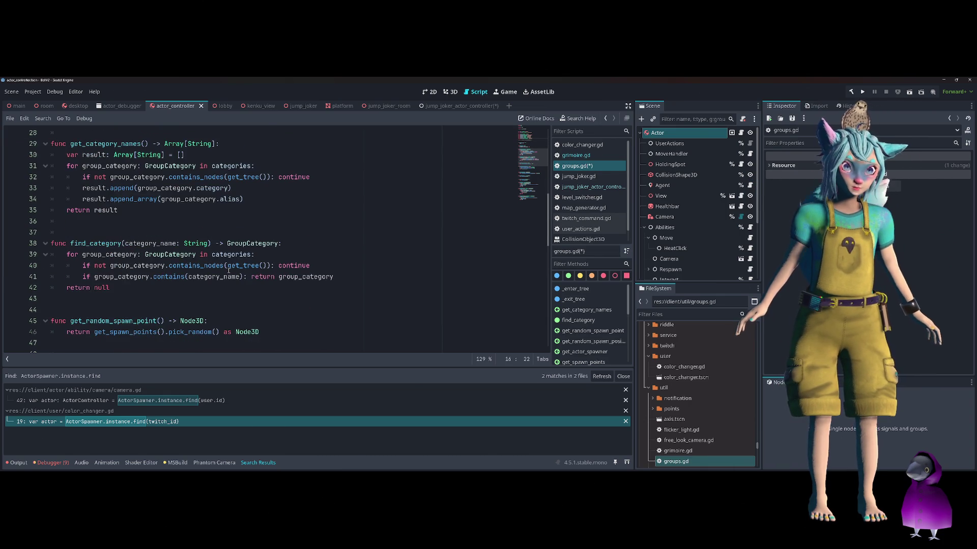
scroll(229, 270, "down", 4)
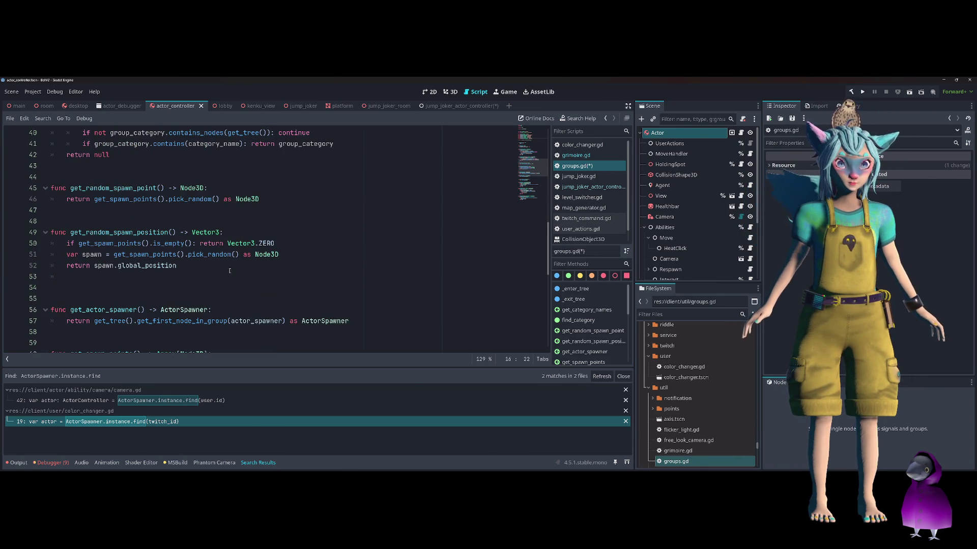
left_click(215, 290)
key("BackSpace")
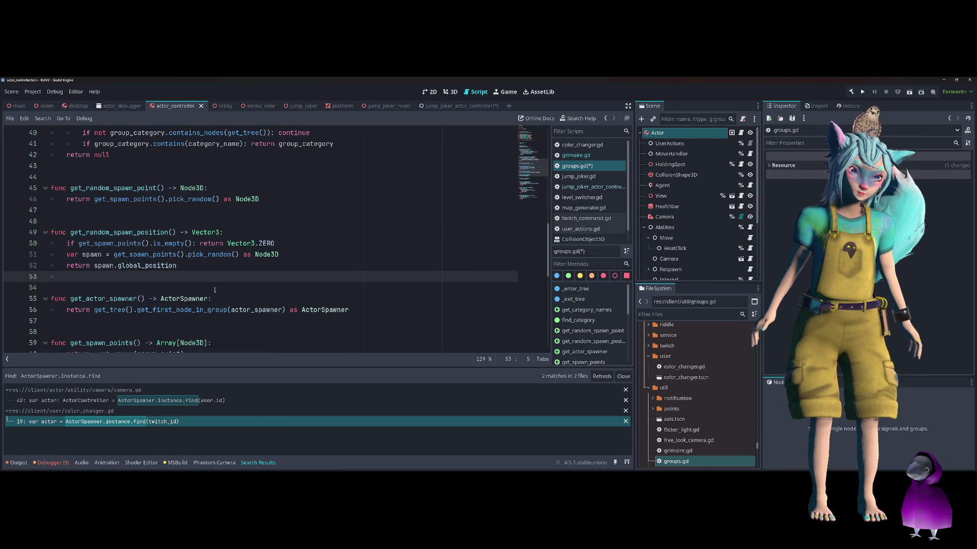
scroll(215, 290, "down", 7)
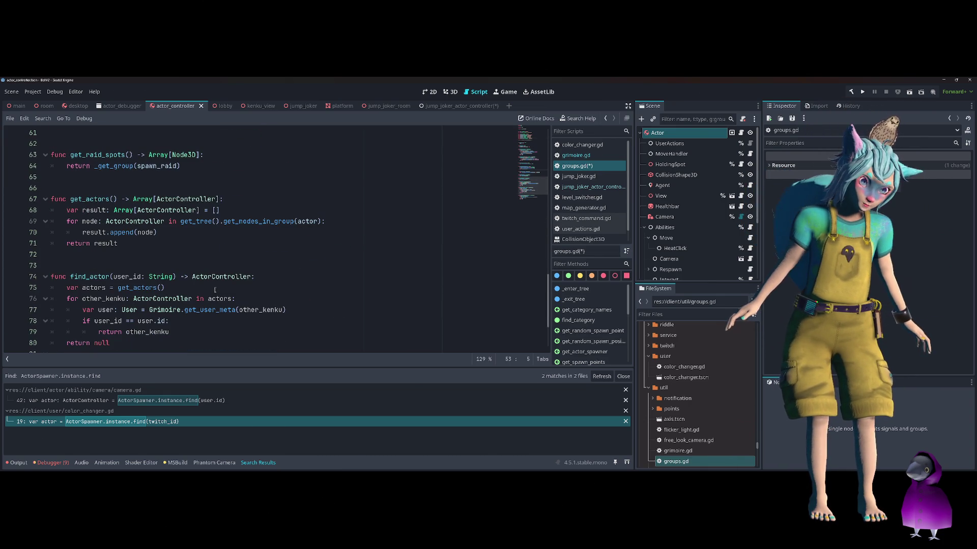
scroll(215, 290, "down", 3)
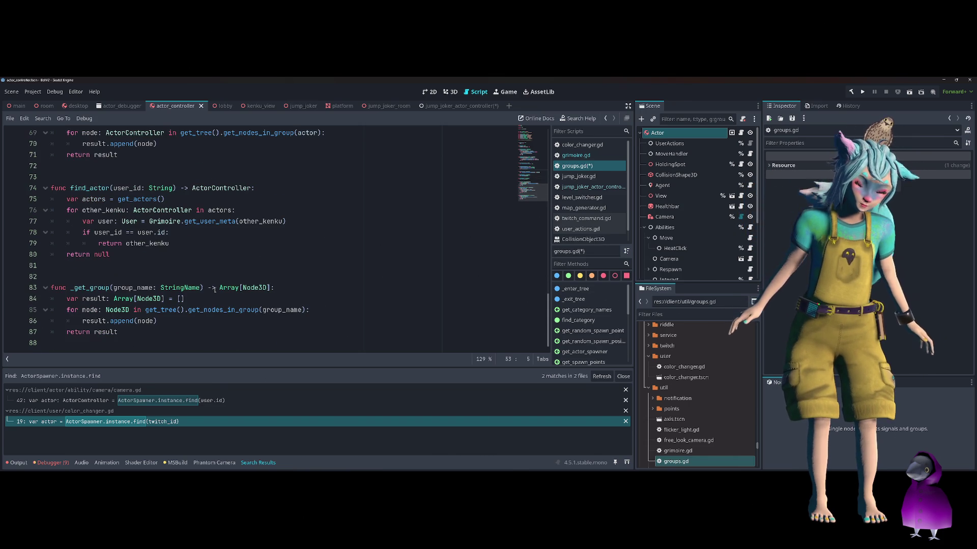
Step: Declare func get_jump_joker_nodes() -> Array[Node]: after find_actor
left_click(211, 265)
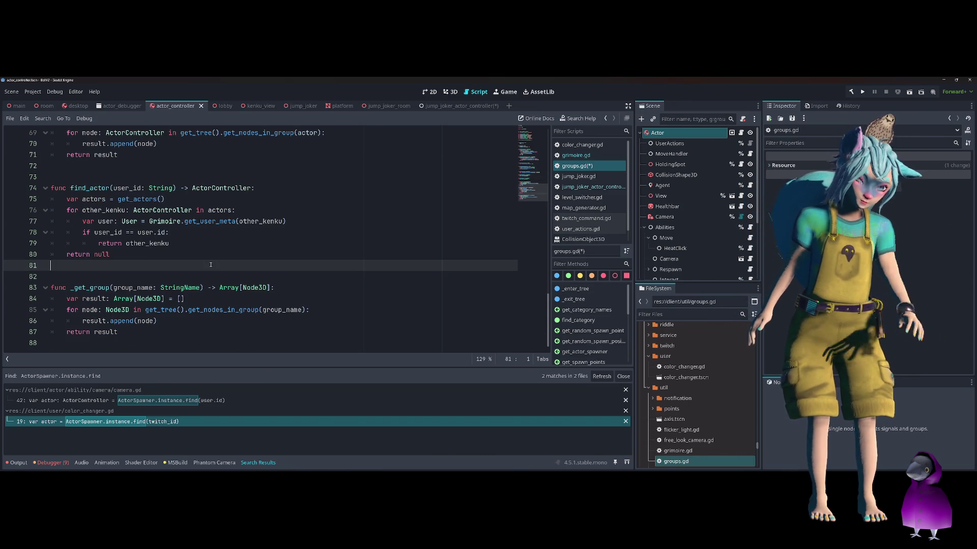
key("Return")
key("Return")
type("nc _")
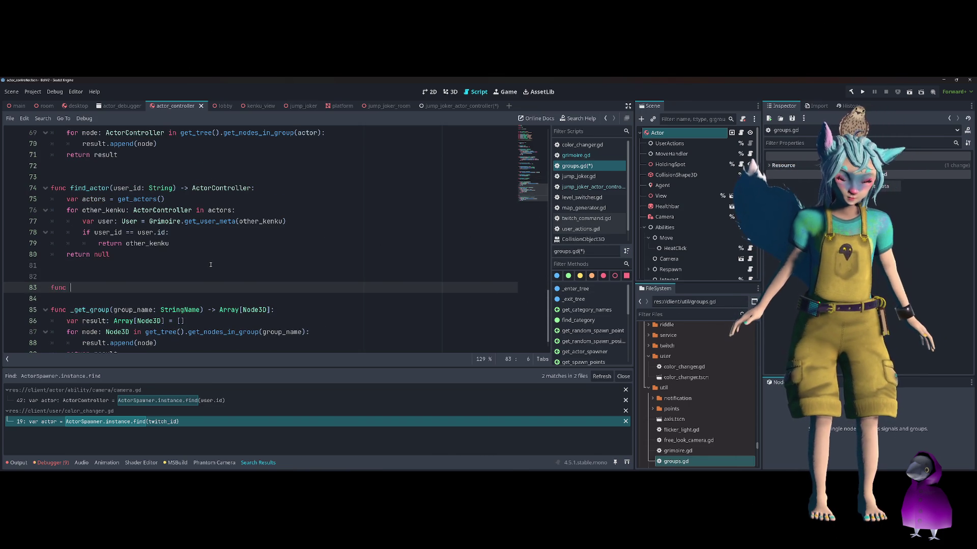
key("BackSpace")
type("get_")
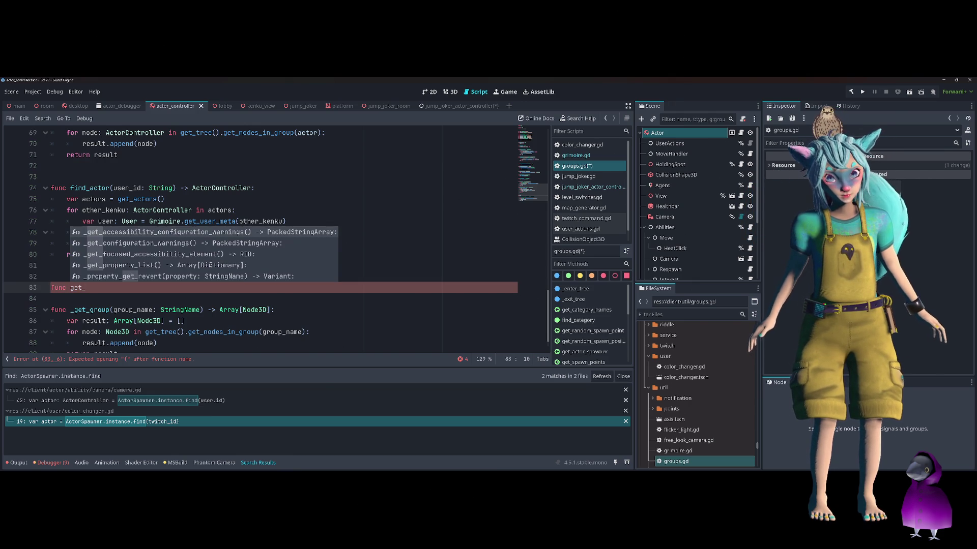
type("jump_j")
type("oker_no")
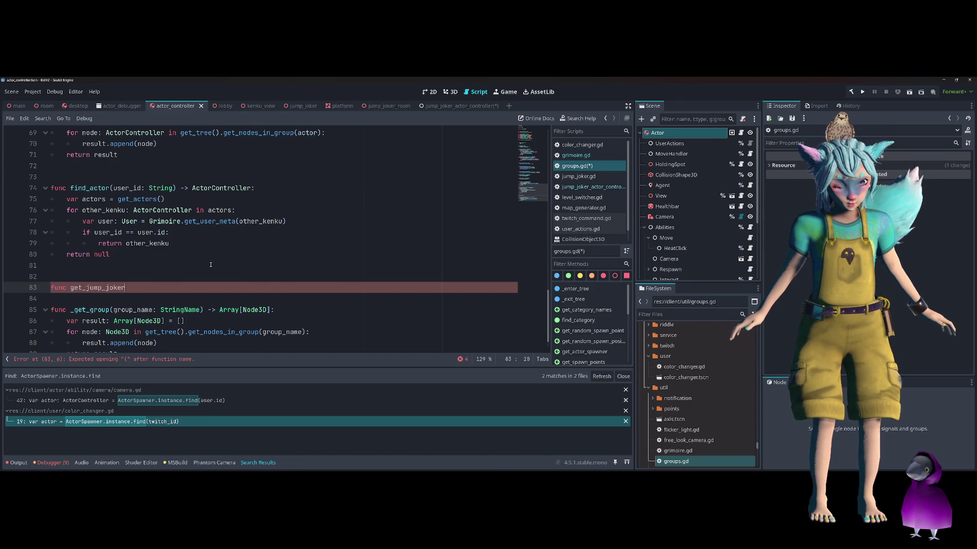
type("des() -> ")
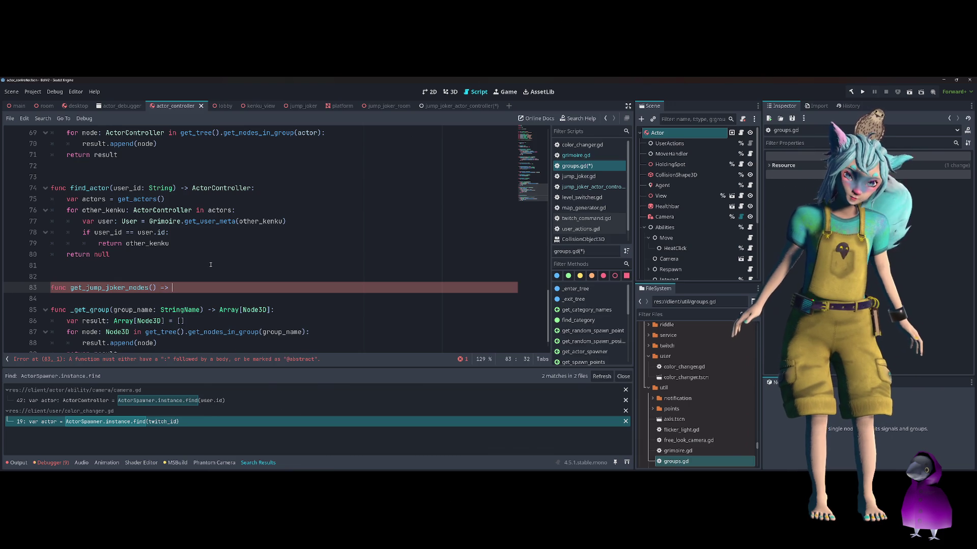
type("Array[Node]")
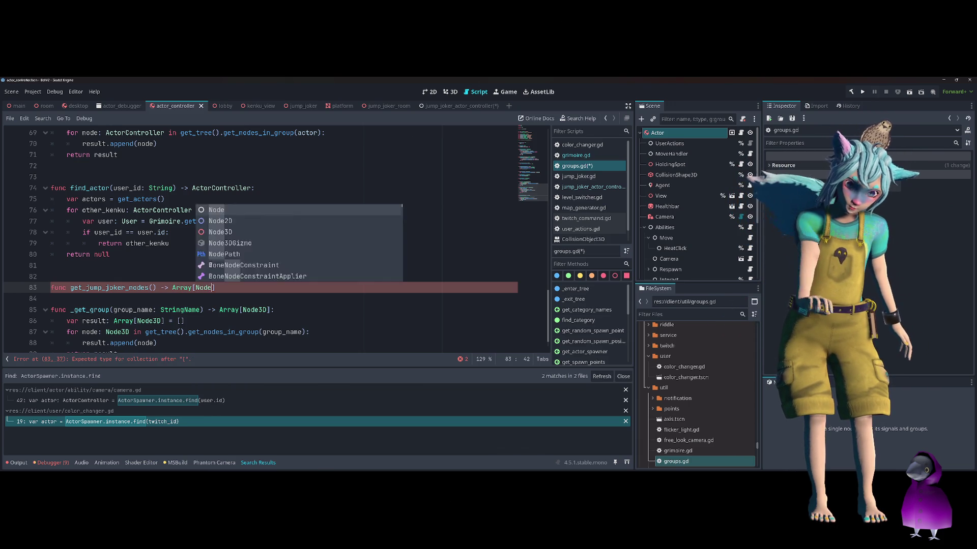
type(":")
key("Return")
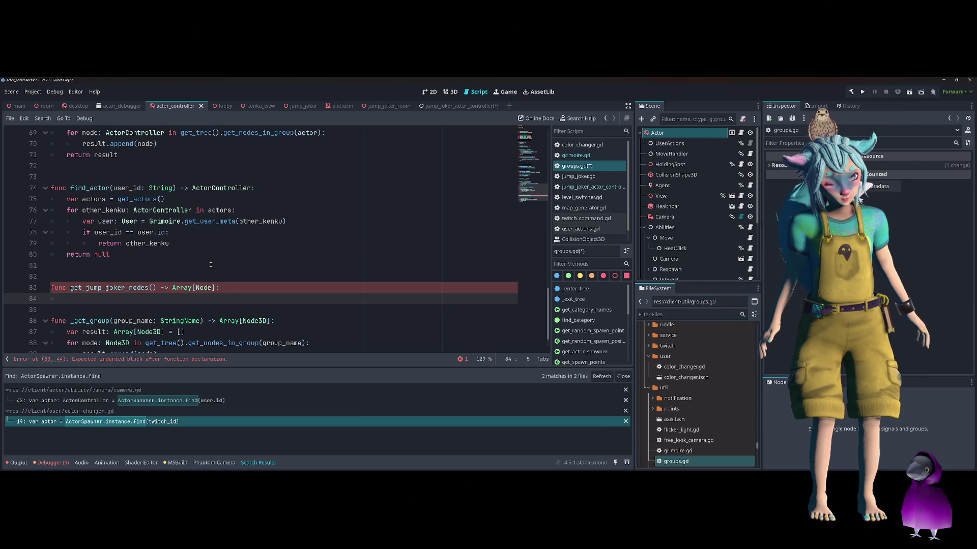
Step: Make it return get_tree().get_nodes_in_group(game_jump_joker) and save groups.gd
scroll(210, 265, "up", 2)
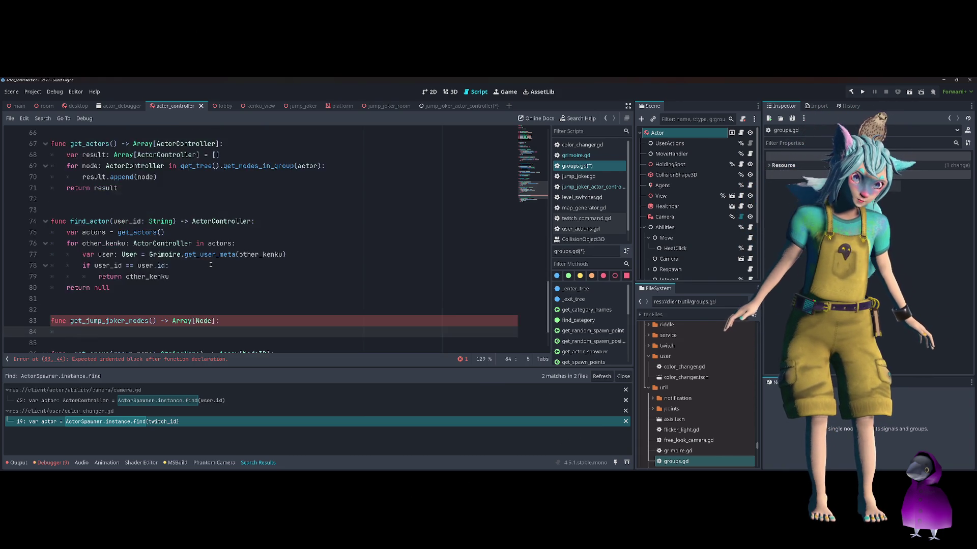
scroll(210, 265, "up", 2)
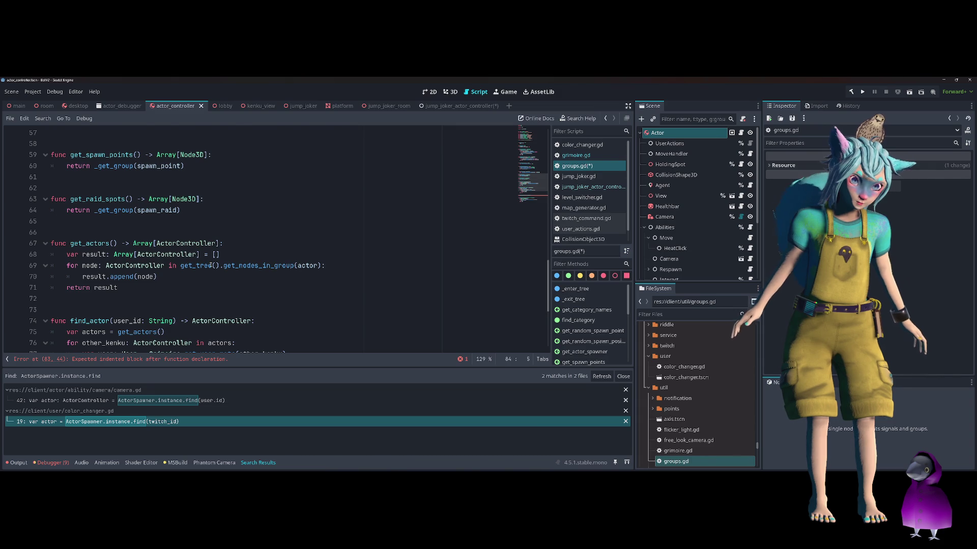
type("get_tree")
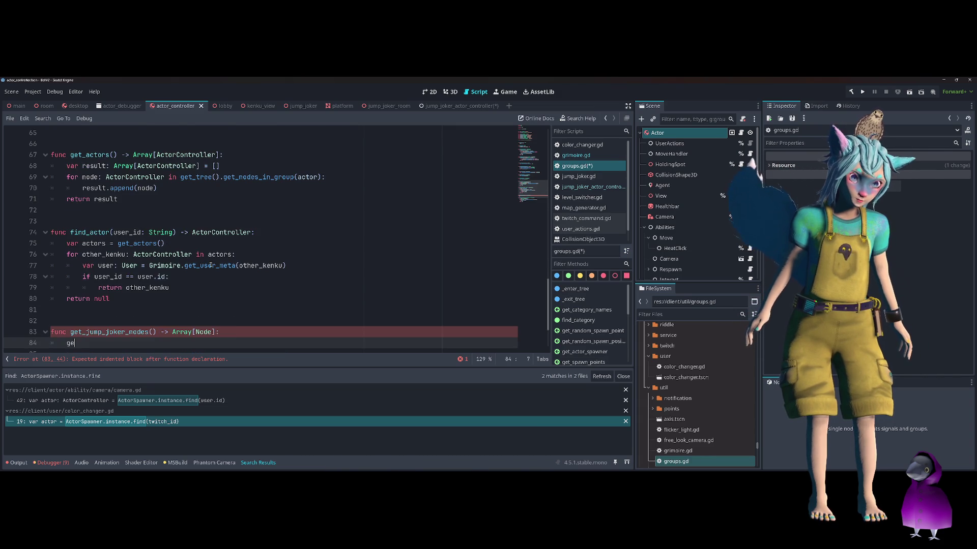
type("().get")
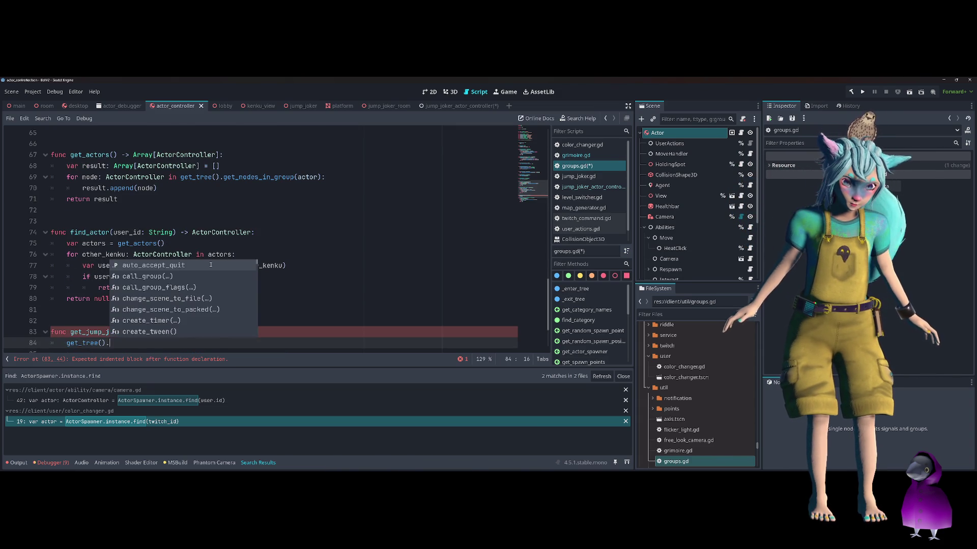
type("_node")
key("Return")
type("game_jump_joker")
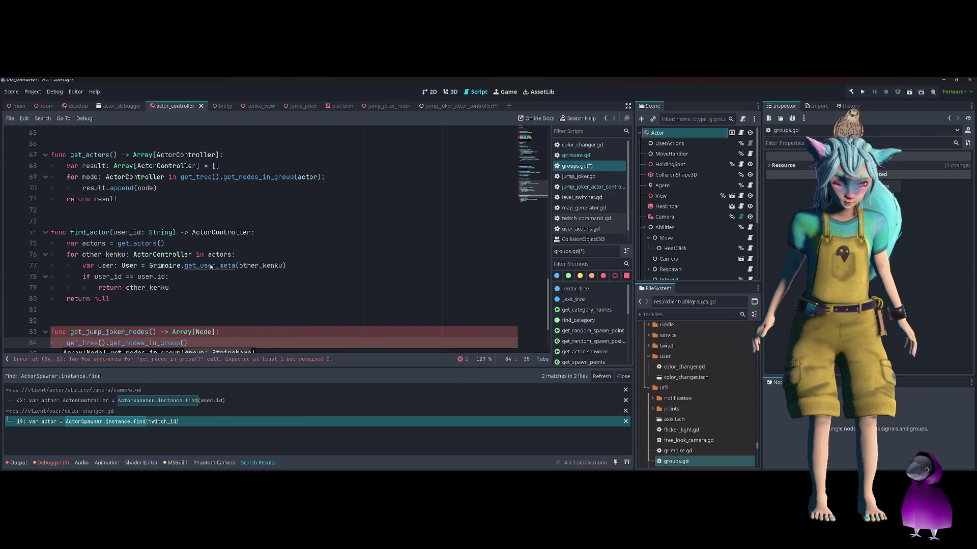
key("Home")
type("return")
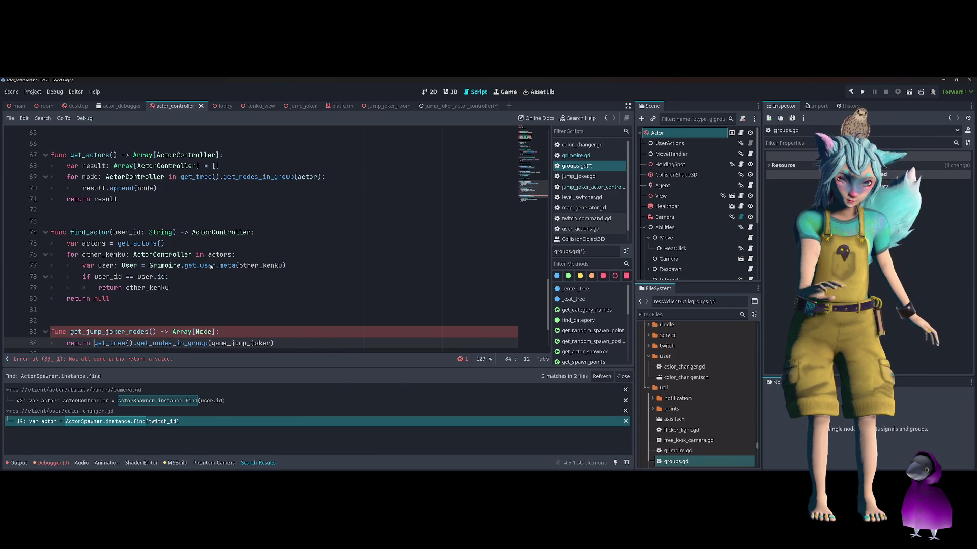
scroll(275, 234, "down", 3)
key("Down")
key("Return")
key("ctrl+s")
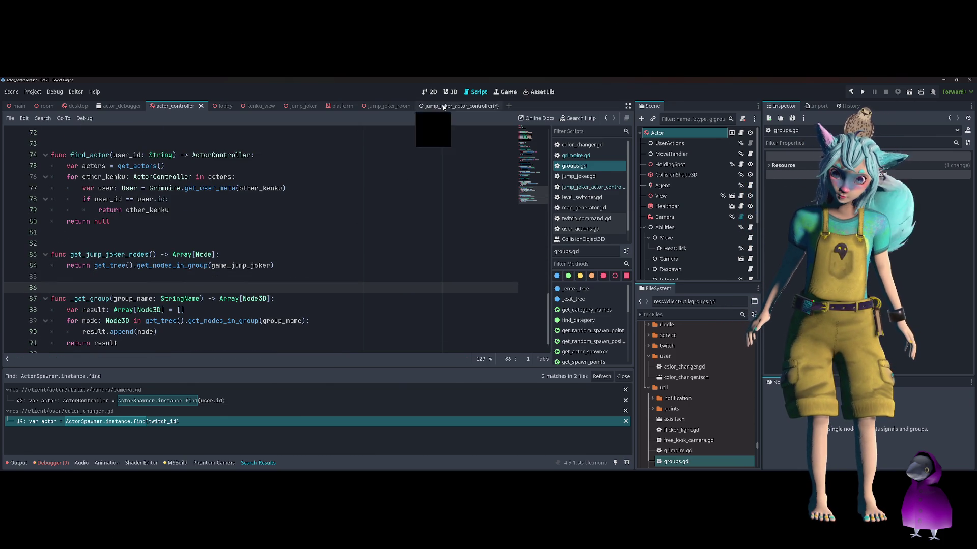
Step: Make the controller's _ready call add_to_group(Groups.game_jump_joker), save, and show jump_joker_room
left_click(444, 107)
left_click(593, 187)
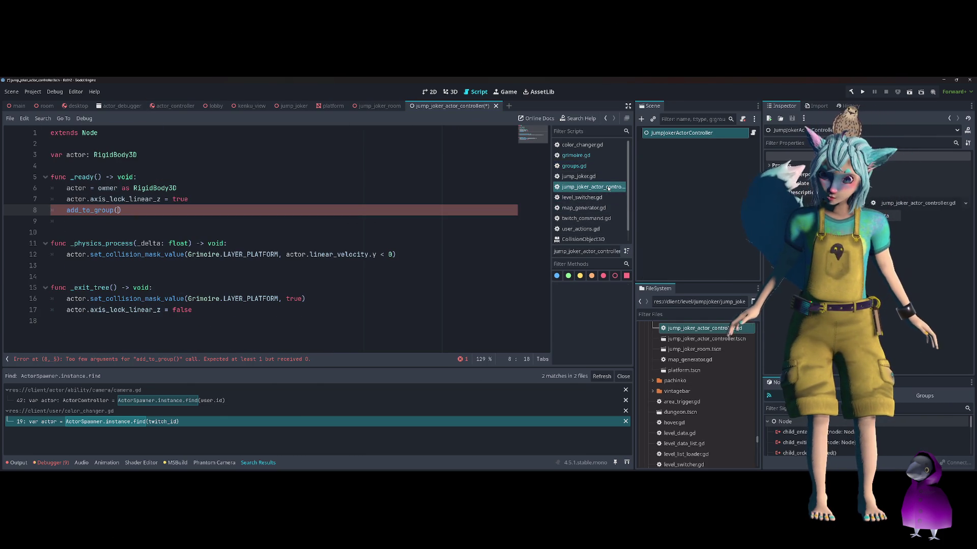
type("Groups.game_jump_joker")
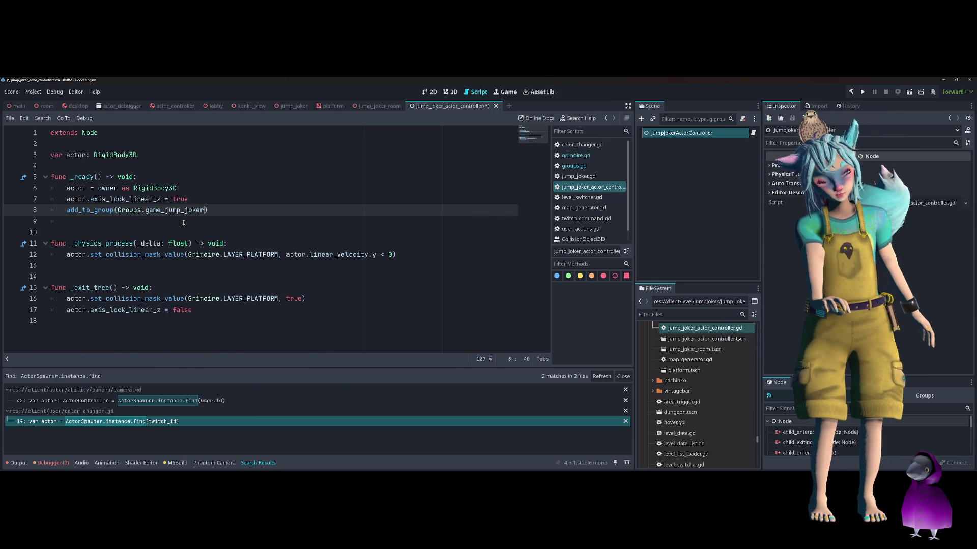
left_click(184, 223)
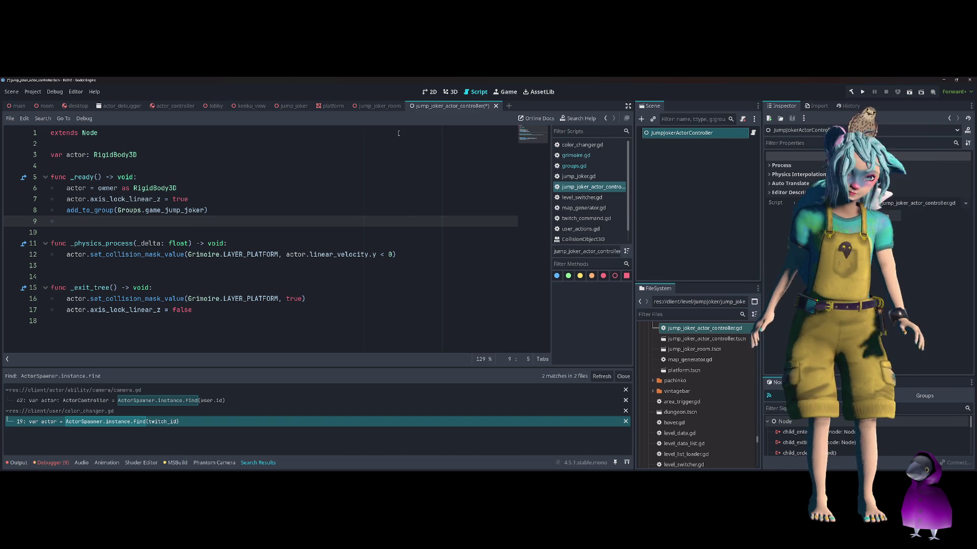
key("ctrl+s")
left_click(379, 106)
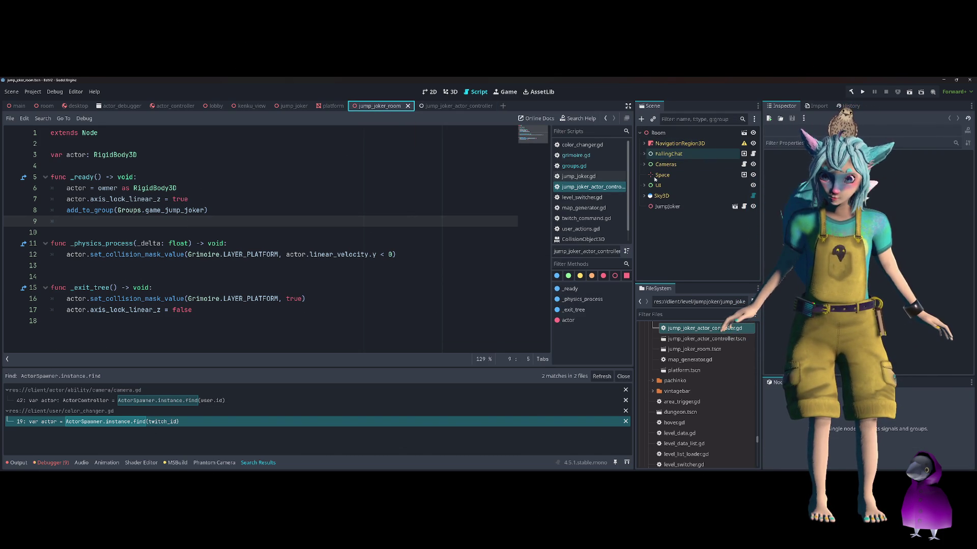
Step: Start a func _exit_tree in jump_joker.gd below the connect calls
left_click(743, 207)
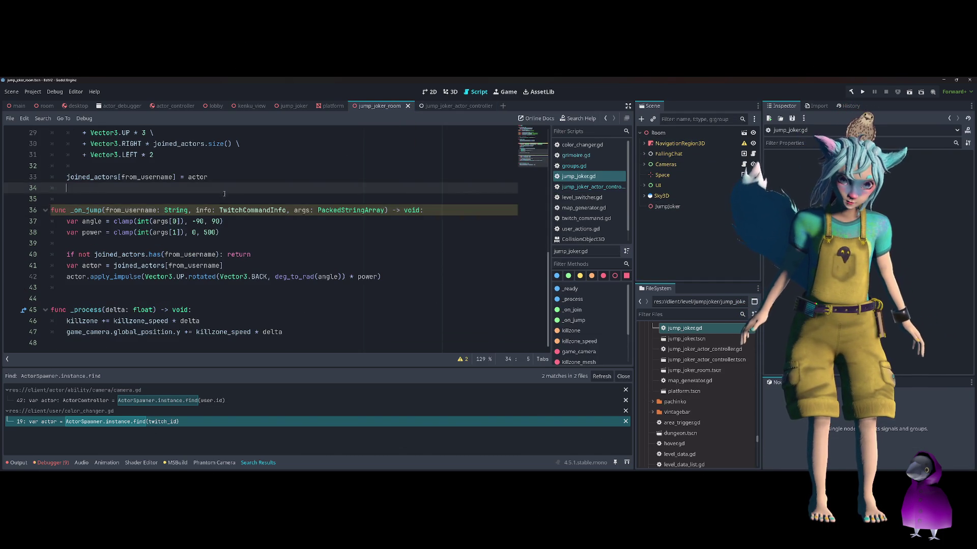
scroll(254, 208, "up", 5)
left_click(224, 190)
key("Down")
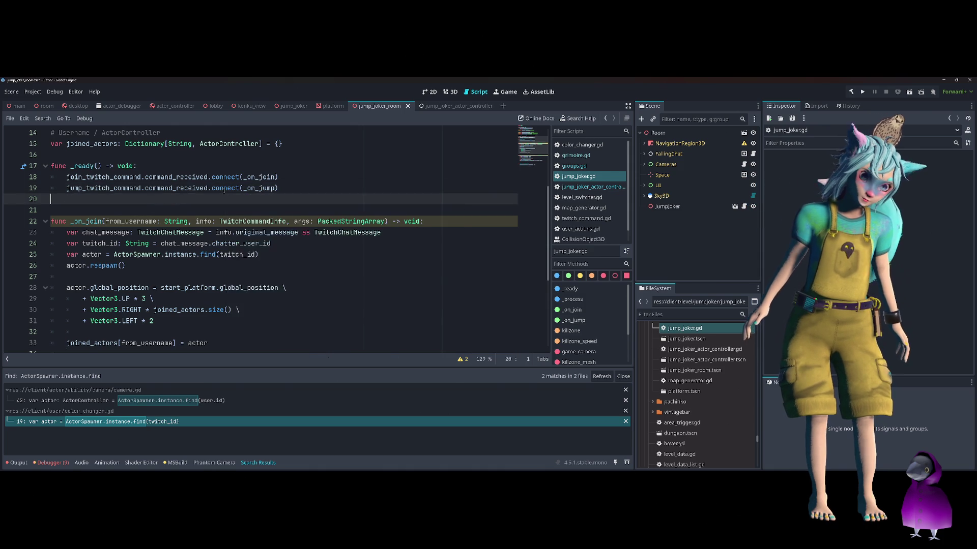
key("Return")
key("Return")
type("func _exit")
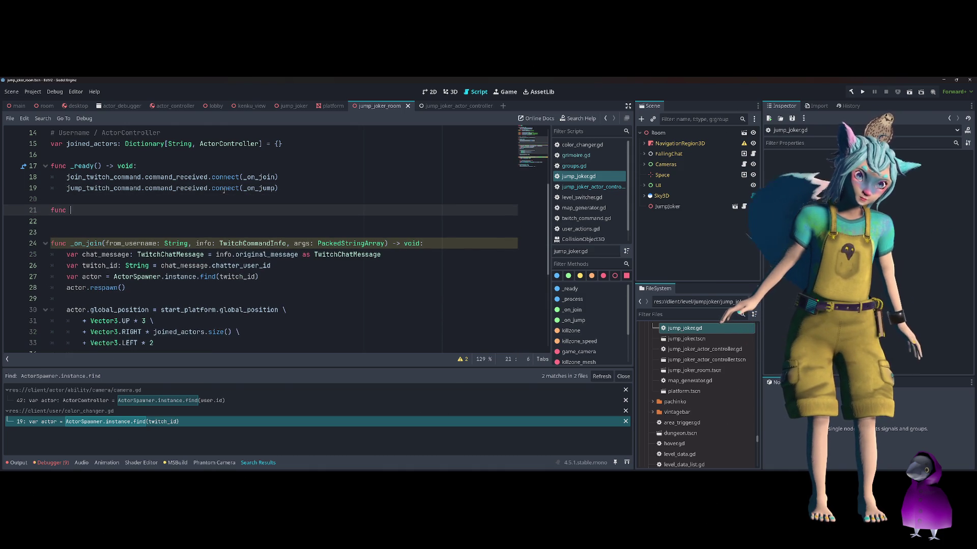
key("Return")
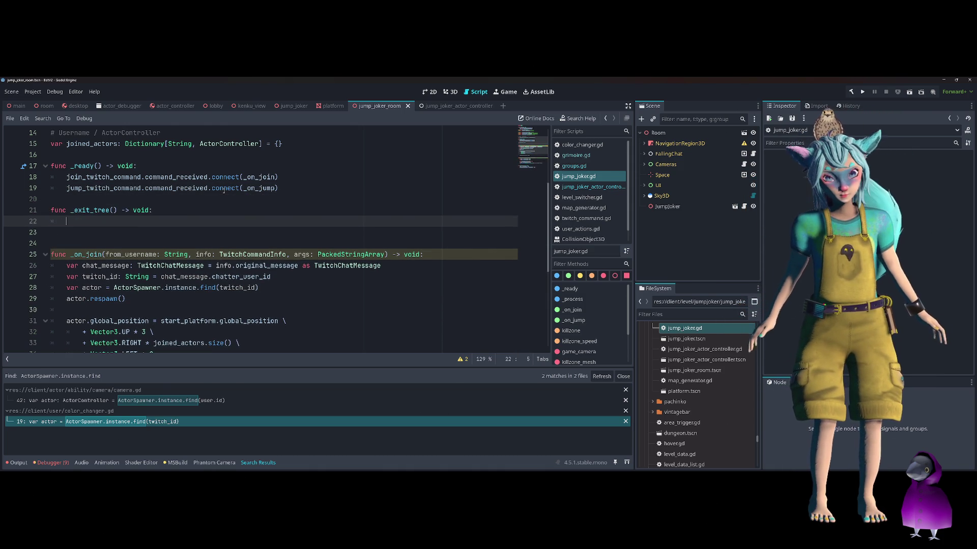
Step: Write a Groups.instance.get_jump_joker_nodes() call inside _exit_tree
type("Groups.")
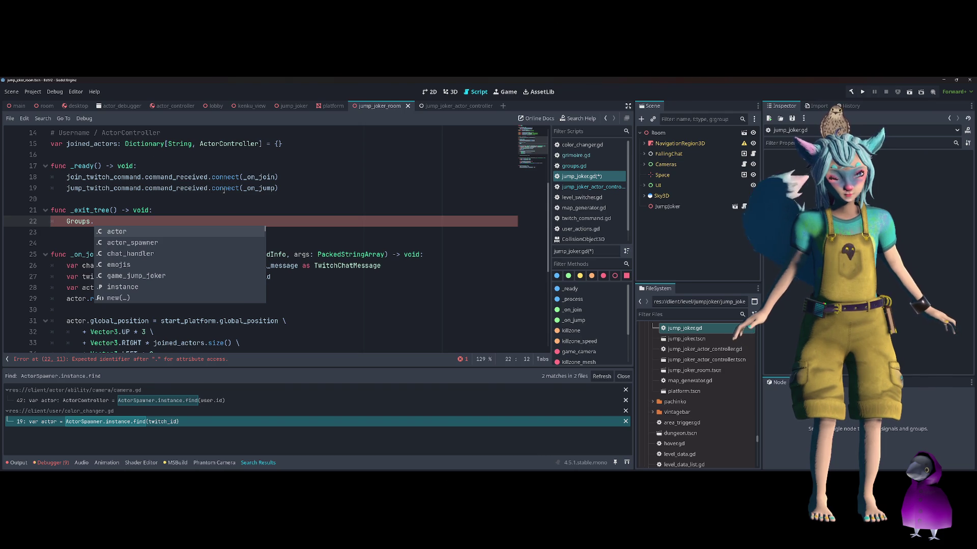
type("get_j")
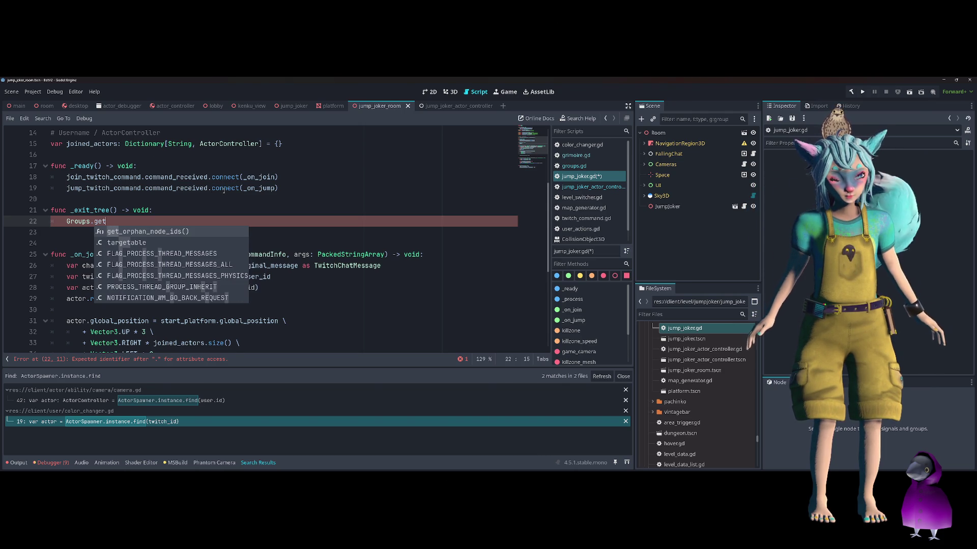
key("BackSpace")
key("BackSpace")
key("BackSpace")
type("jum")
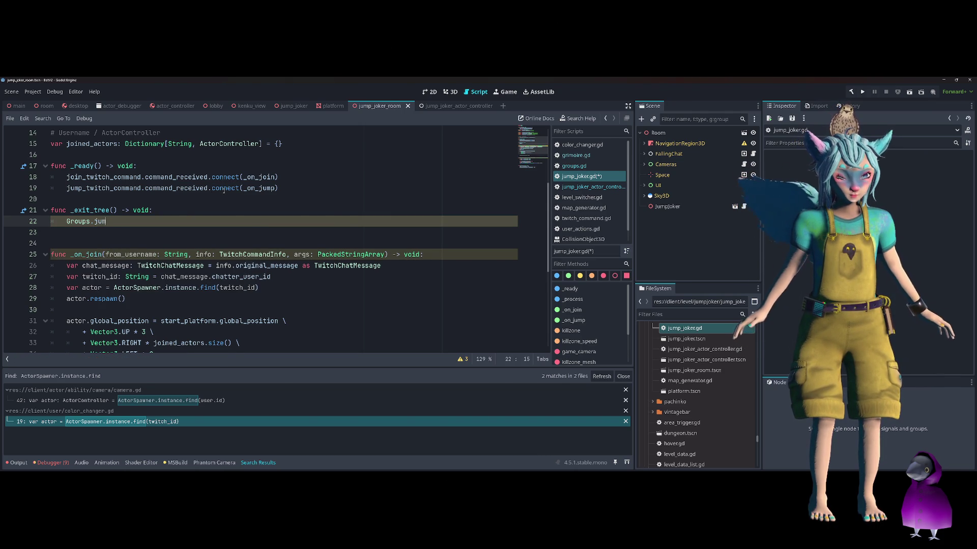
type("p")
key("BackSpace")
key("BackSpace")
key("BackSpace")
type("instance.get_ju")
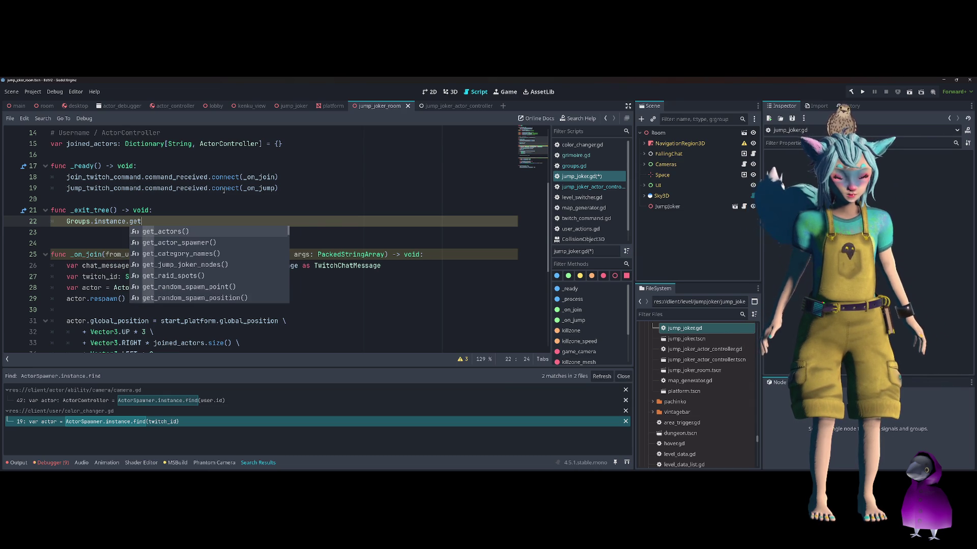
key("Return")
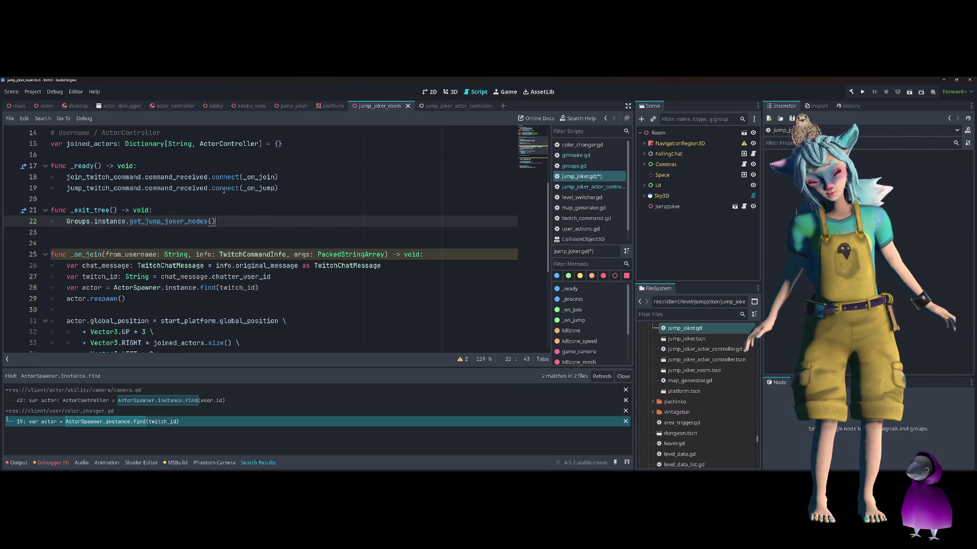
type(".")
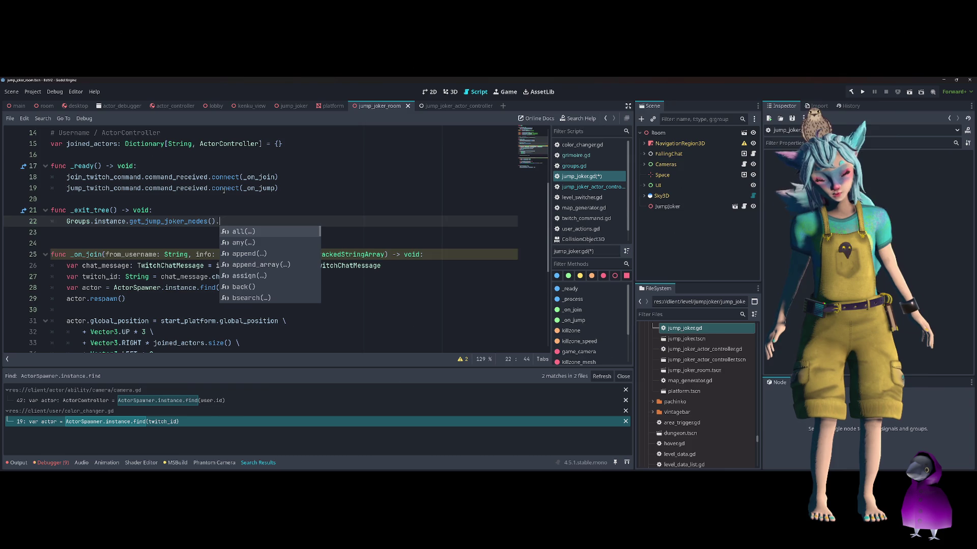
key("BackSpace")
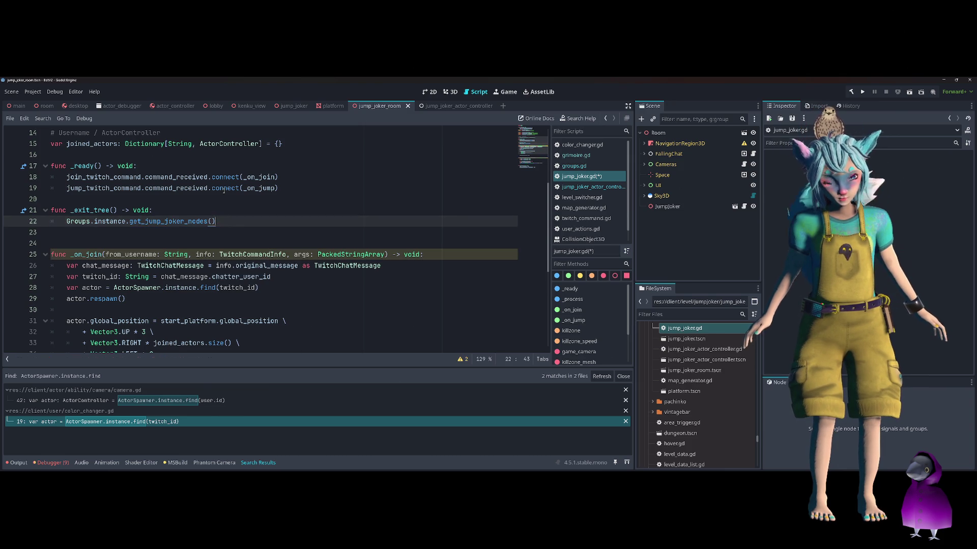
type("var")
key("BackSpace")
key("BackSpace")
key("BackSpace")
Step: Call remove_all_controllers() in _exit_tree and declare that function with -> void above the Groups line
key("Up")
key("End")
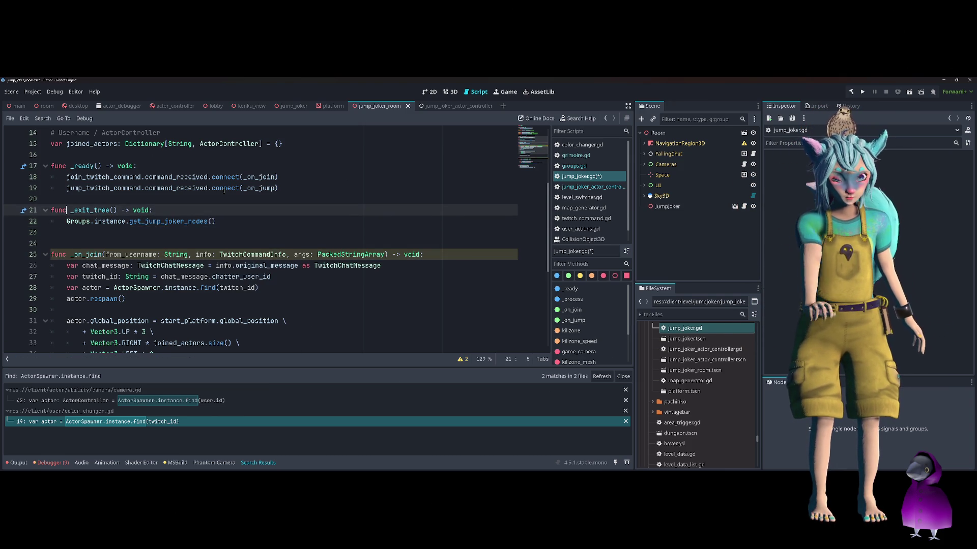
key("Return")
type("remove_all_")
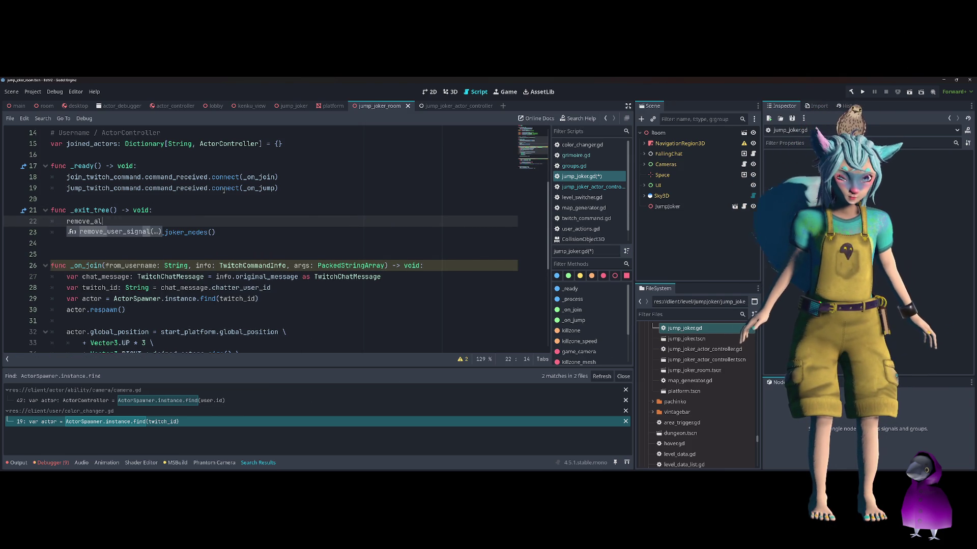
type("contro")
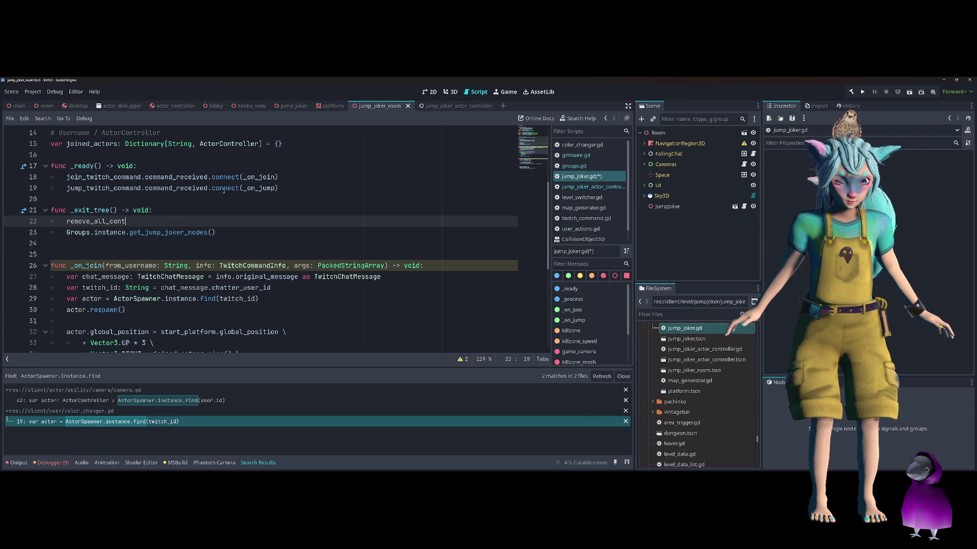
type("llers()")
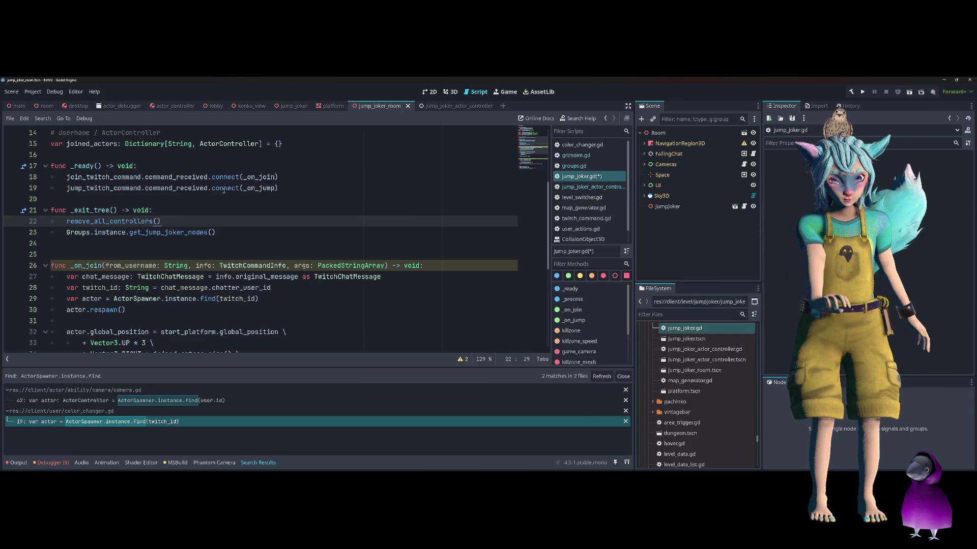
key("End")
key("Return")
key("Return")
key("BackSpace")
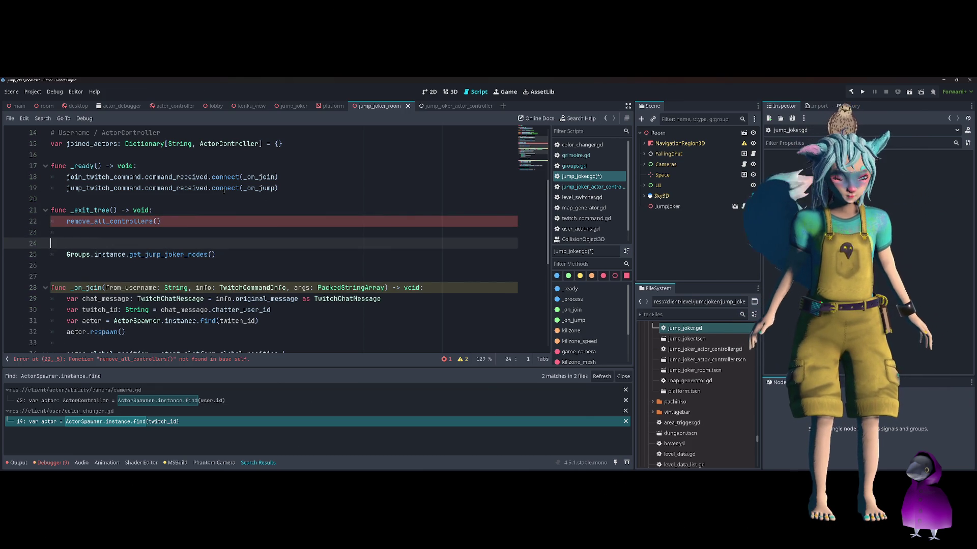
type("func _remove_all_controllers() -> voi")
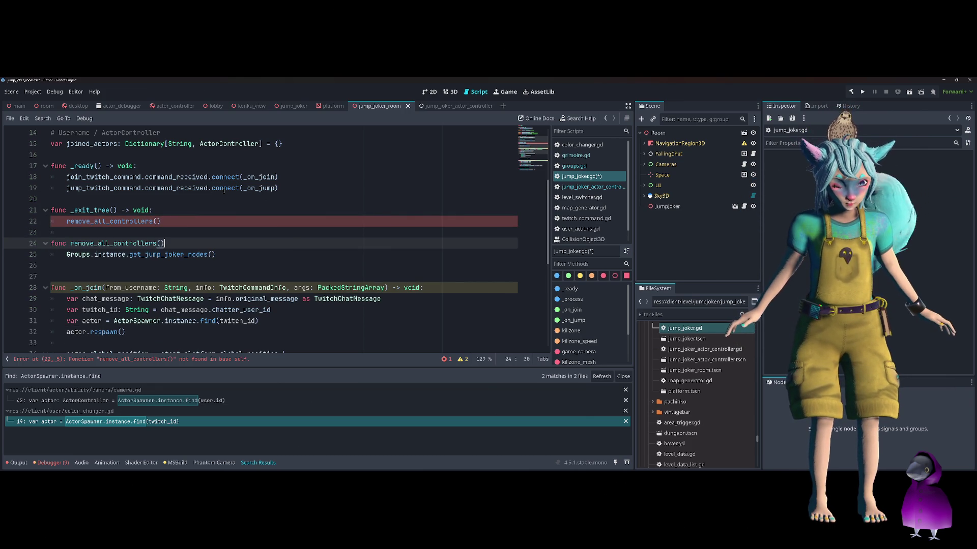
type("d:")
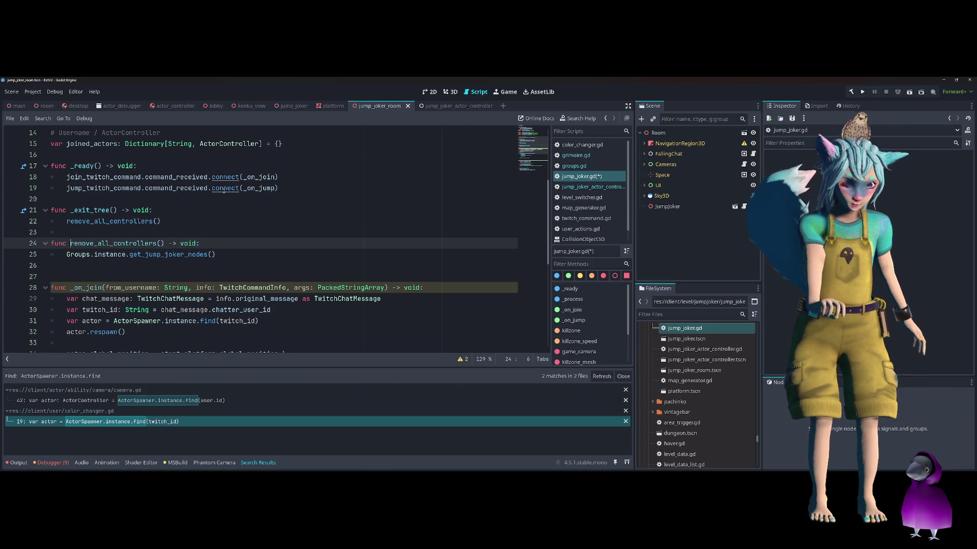
Step: Rename the function and its call to _remove_all_controllers with a leading underscore
key("Home")
key("ctrl+Right")
key("Right")
type("_")
key("Escape")
key("Up")
key("Up")
key("Home")
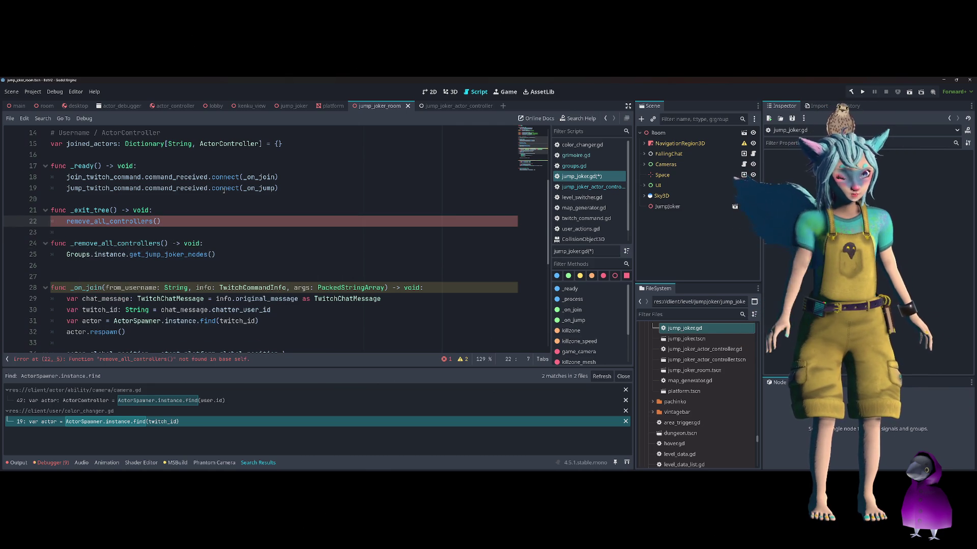
type("_")
Step: Loop for node in Groups.instance.get_jump_joker_nodes(), calling node.queue_free() on each
key("Escape")
key("Down")
key("Down")
key("Down")
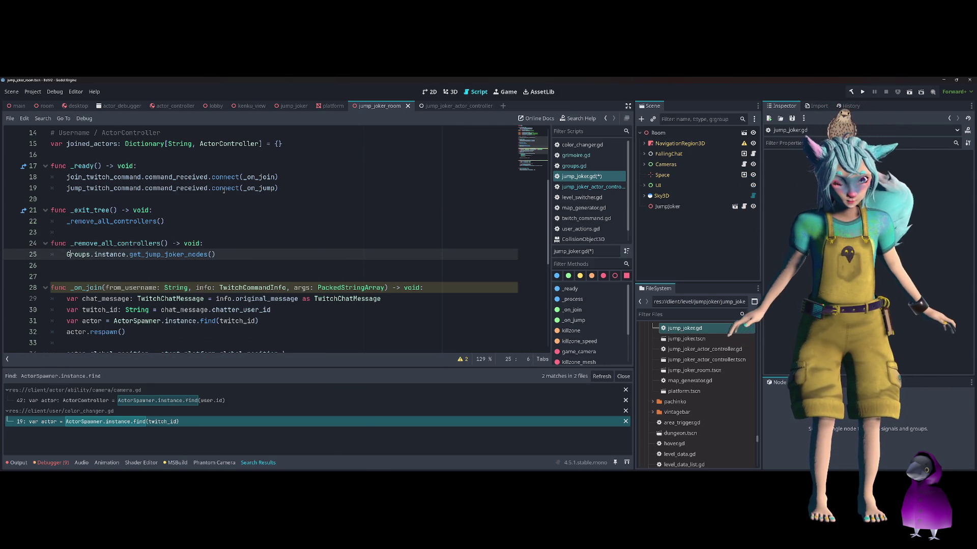
type("for node")
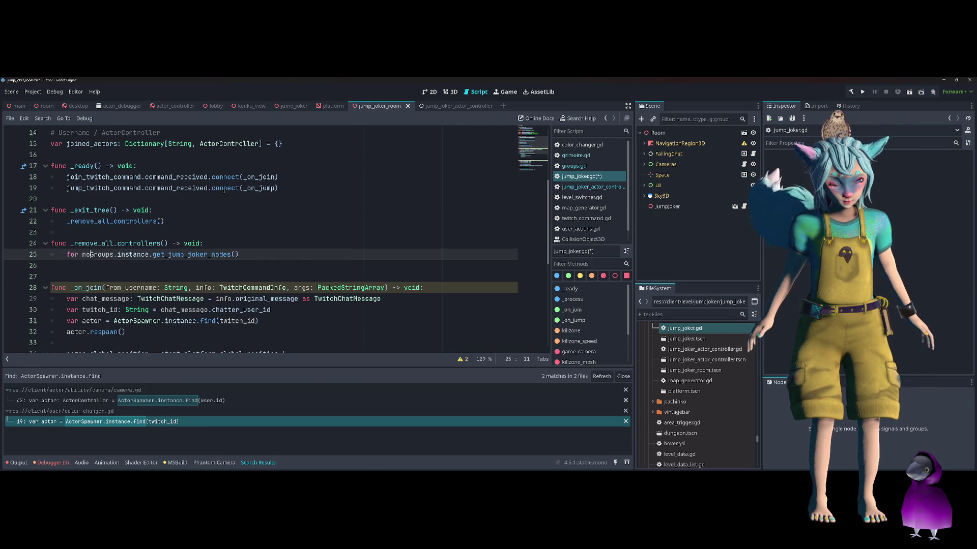
type(" in")
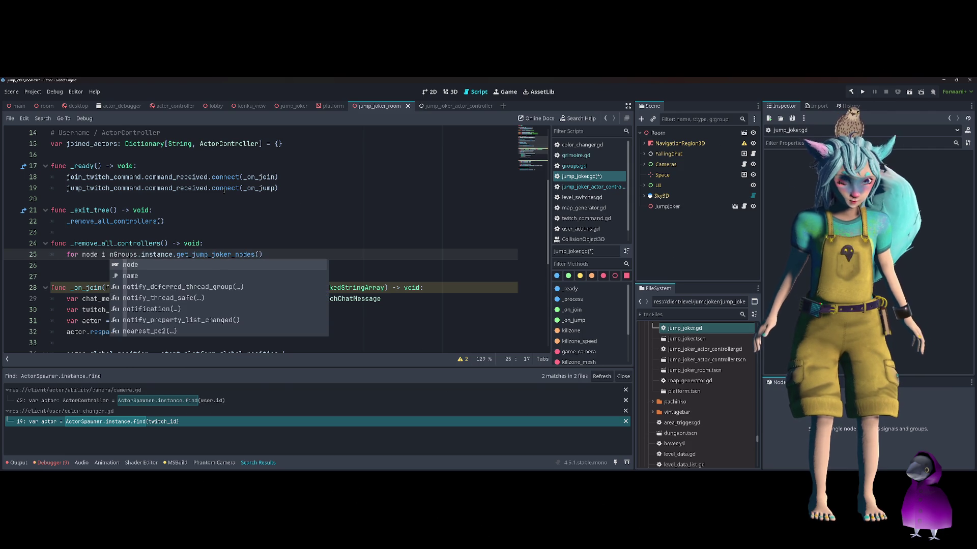
key("BackSpace")
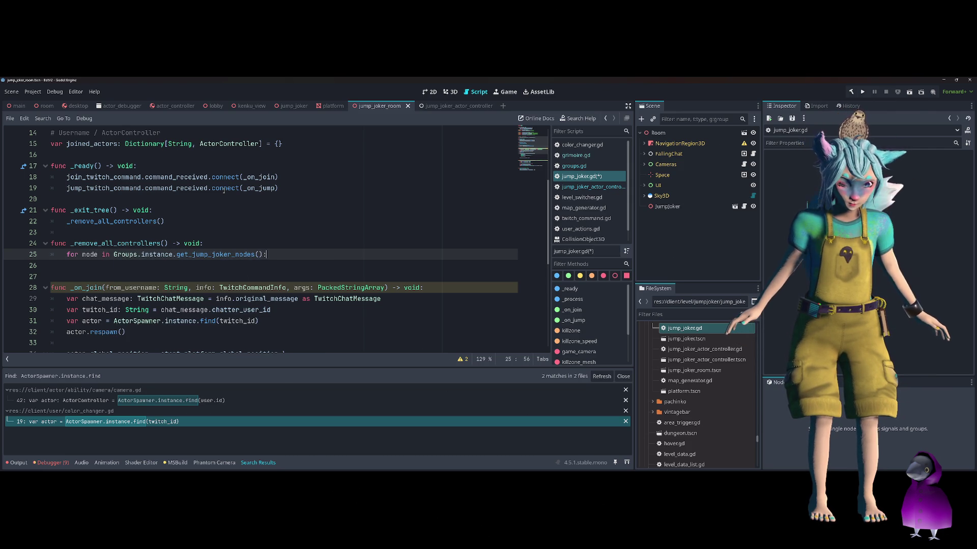
key("Return")
type("node.qu")
key("Return")
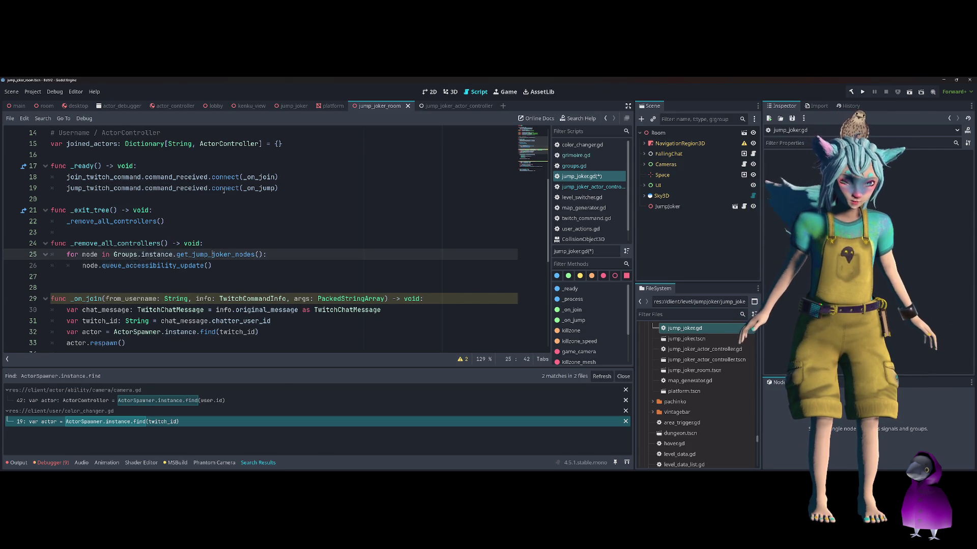
key("ctrl+BackSpace")
key("ctrl+BackSpace")
type("queue_free")
key("Return")
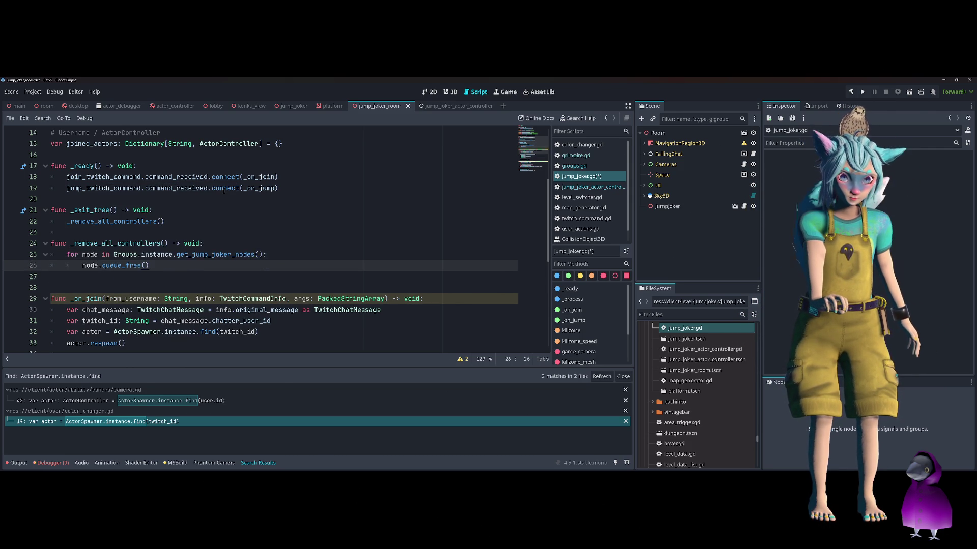
Step: Add blank-line spacing around the new function and _ready, then save jump_joker.gd
key("Down")
key("Up")
key("Up")
key("Up")
key("Return")
key("Up")
key("Up")
key("Up")
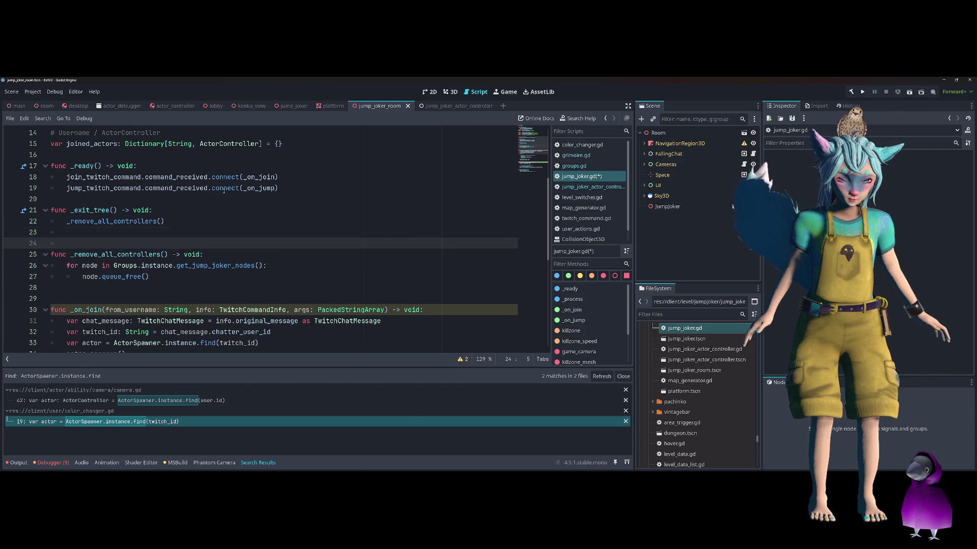
key("Return")
key("ctrl+s")
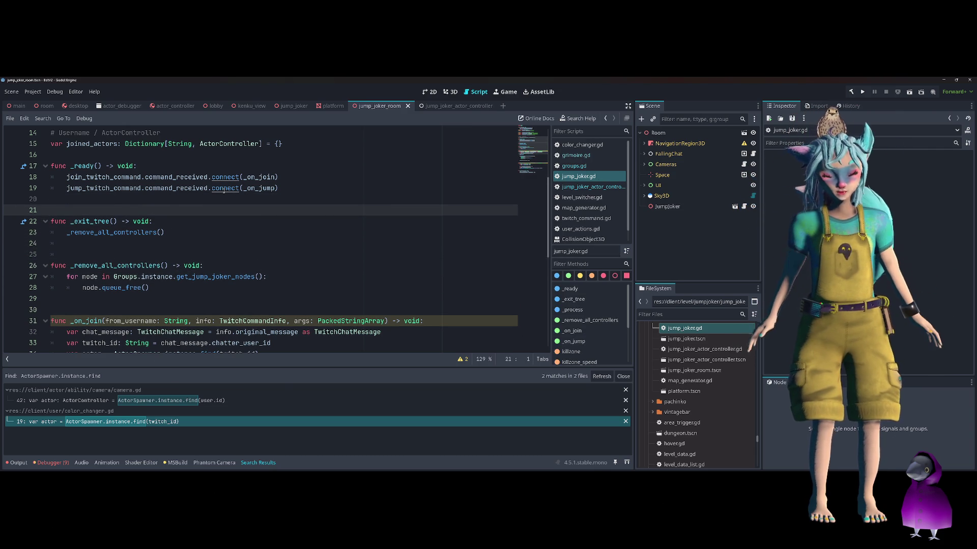
scroll(282, 172, "down", 1)
Step: Scroll through the reworked jump_joker.gd, then run the project with F5
scroll(281, 172, "down", 1)
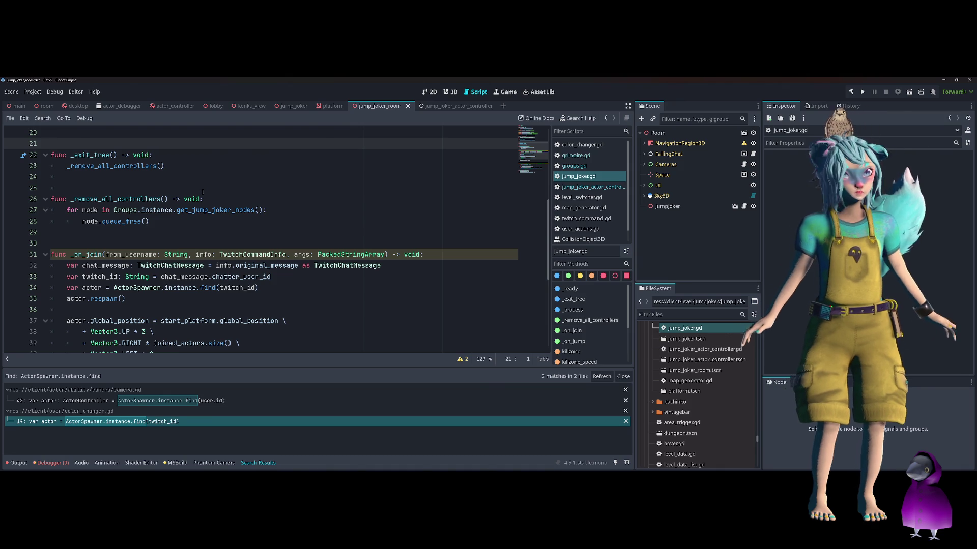
scroll(202, 191, "down", 3)
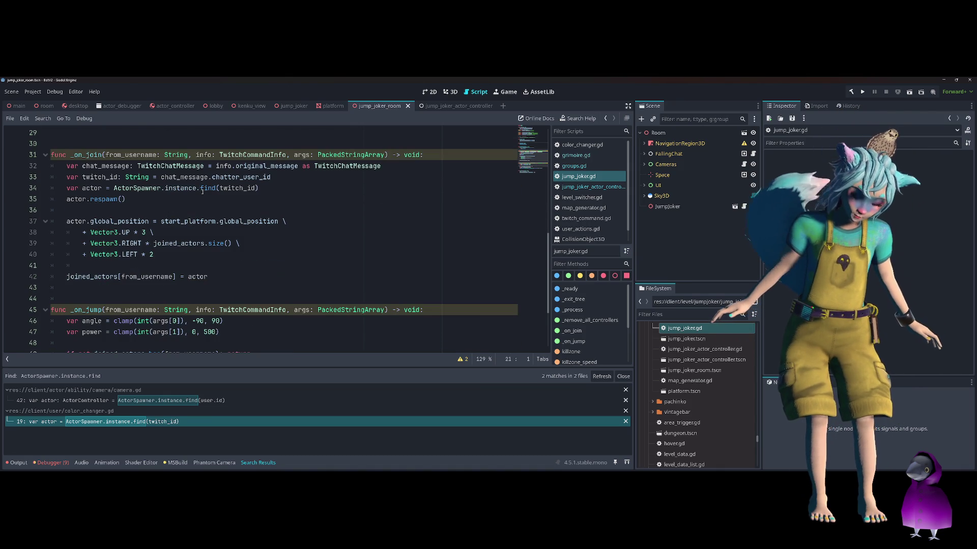
scroll(201, 191, "down", 2)
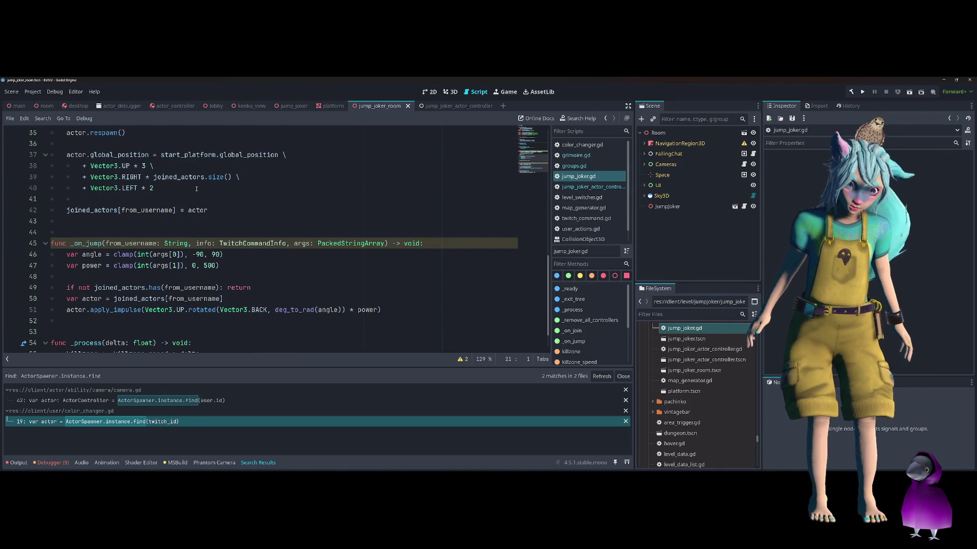
scroll(196, 189, "up", 1)
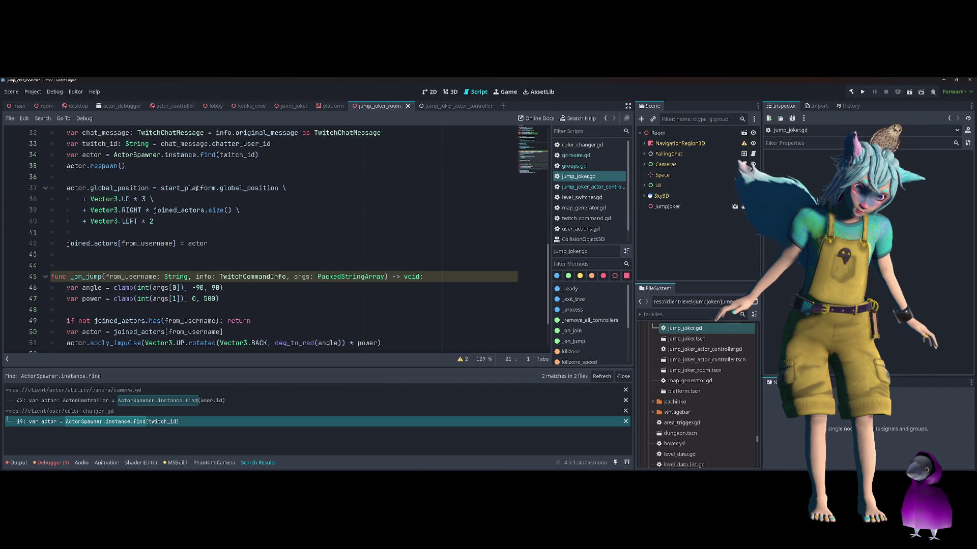
scroll(196, 189, "down", 2)
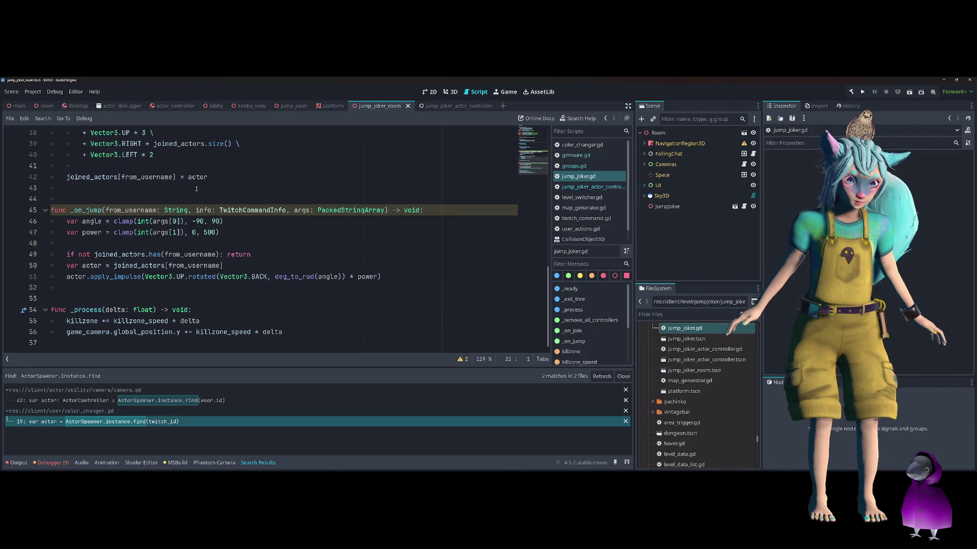
scroll(196, 189, "up", 11)
scroll(196, 188, "down", 6)
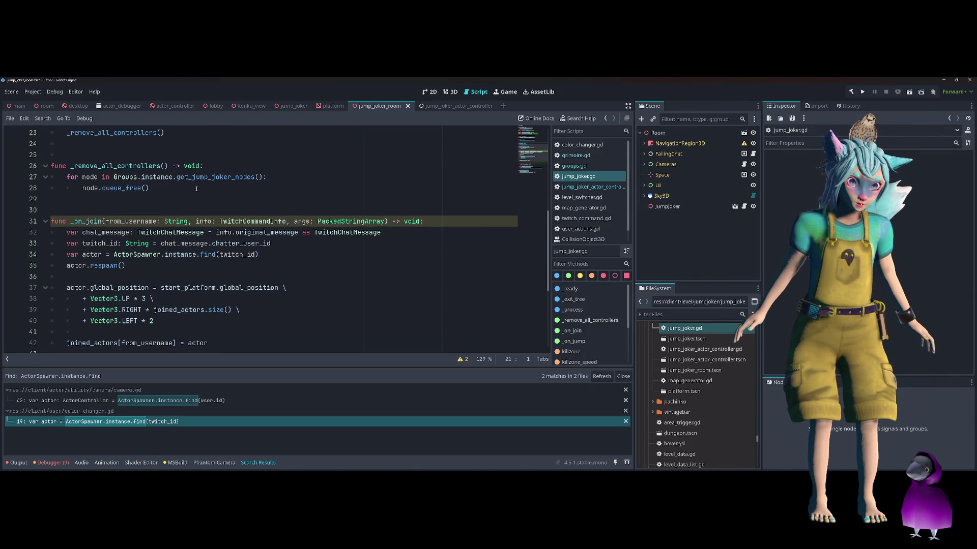
scroll(197, 189, "down", 5)
left_click(196, 189)
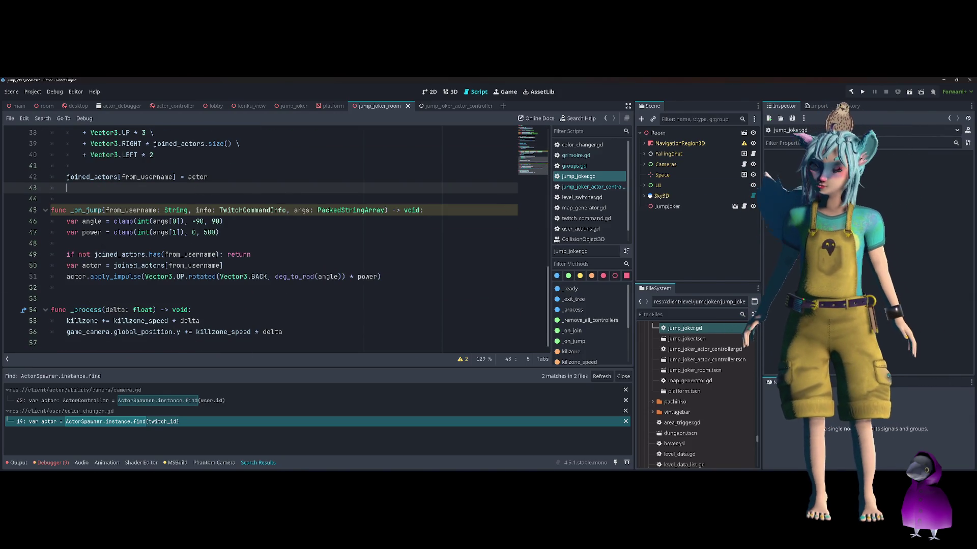
key("F5")
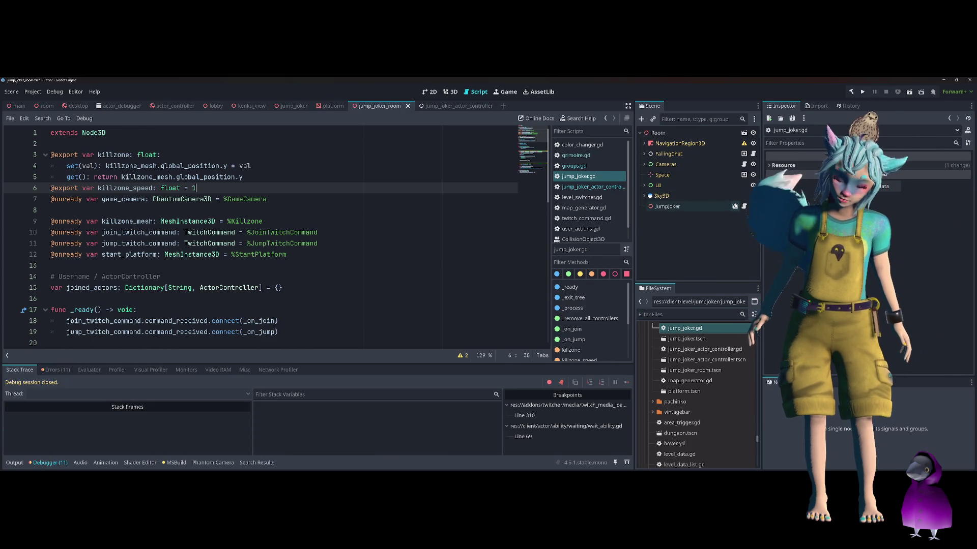
double_click(120, 166)
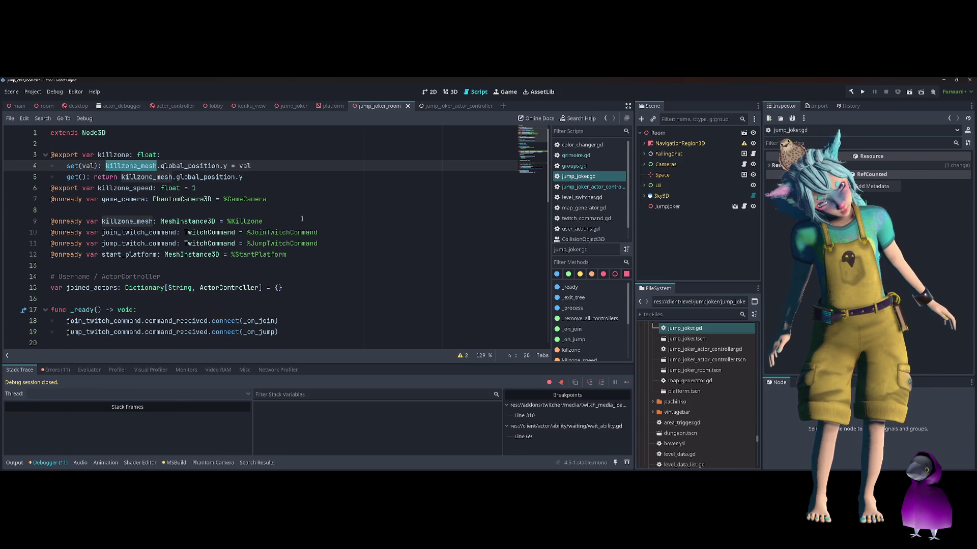
left_click_drag(317, 232, 4, 234)
left_click(265, 221)
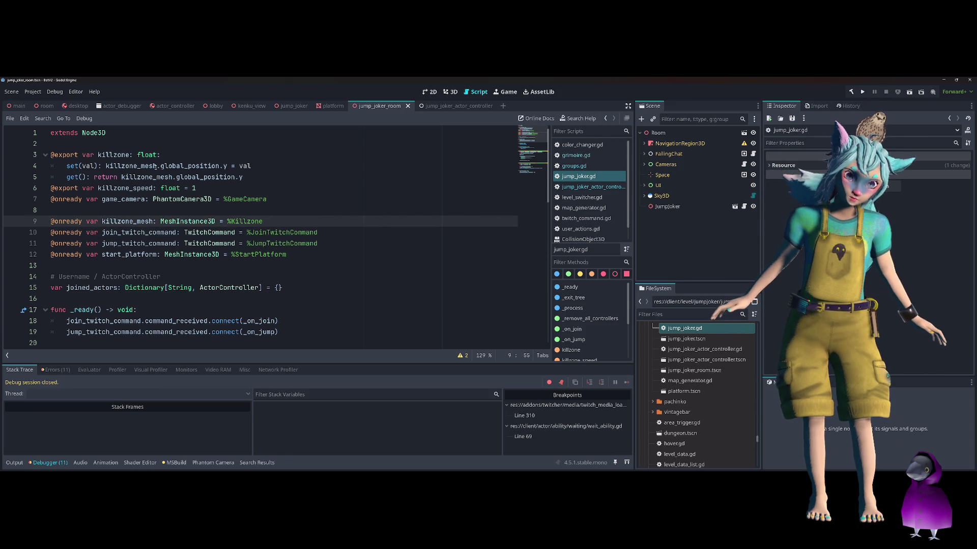
mouse_move(261, 175)
left_mouse_down()
mouse_move(101, 168)
mouse_move(49, 155)
left_mouse_up()
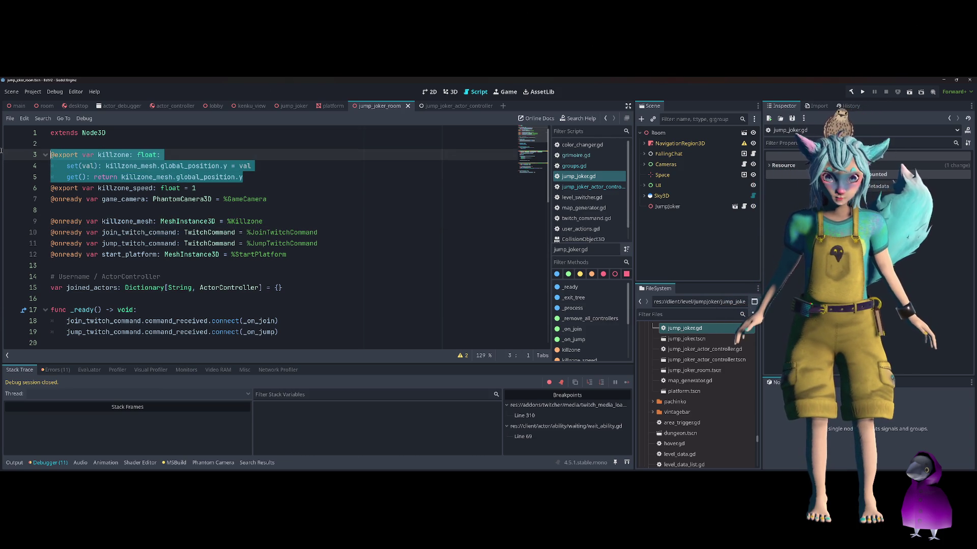
left_click(101, 165)
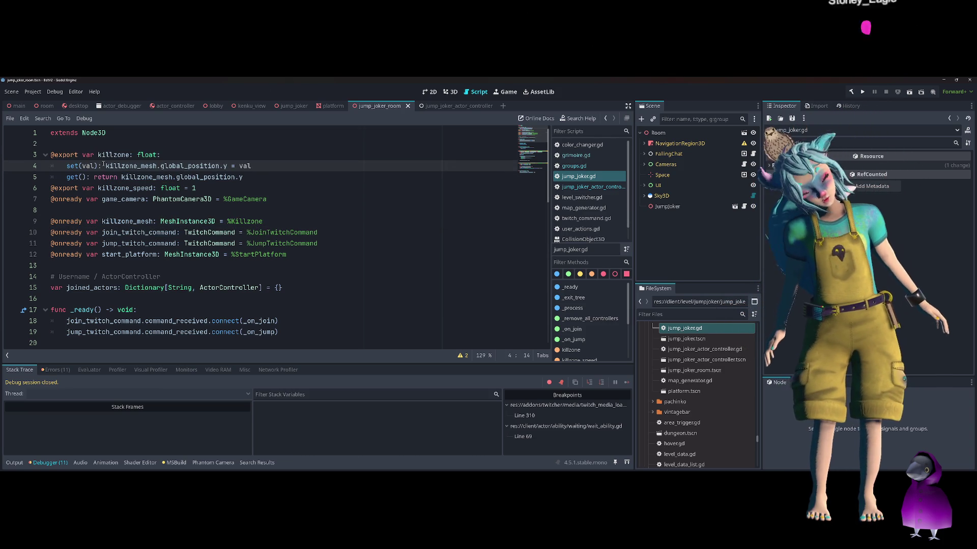
key("Right")
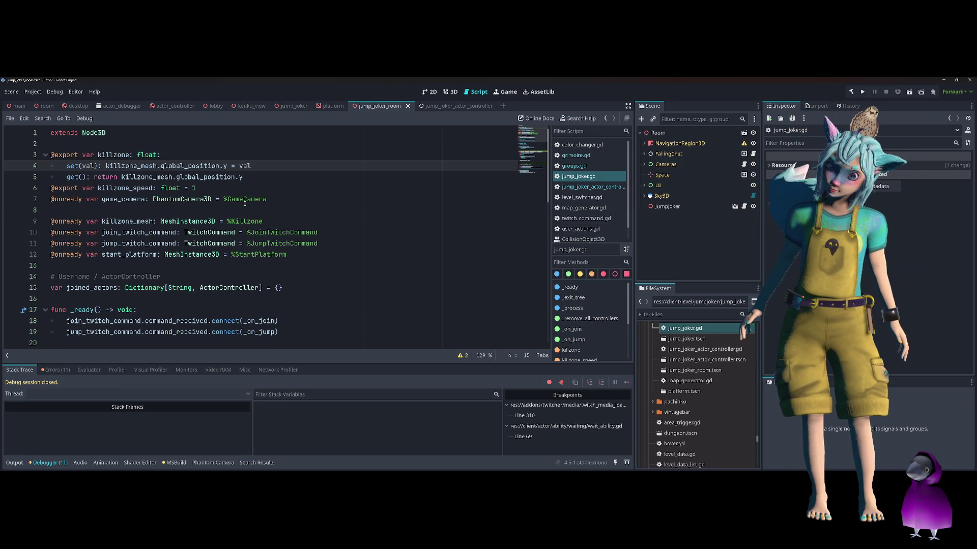
key("Down")
key("Down")
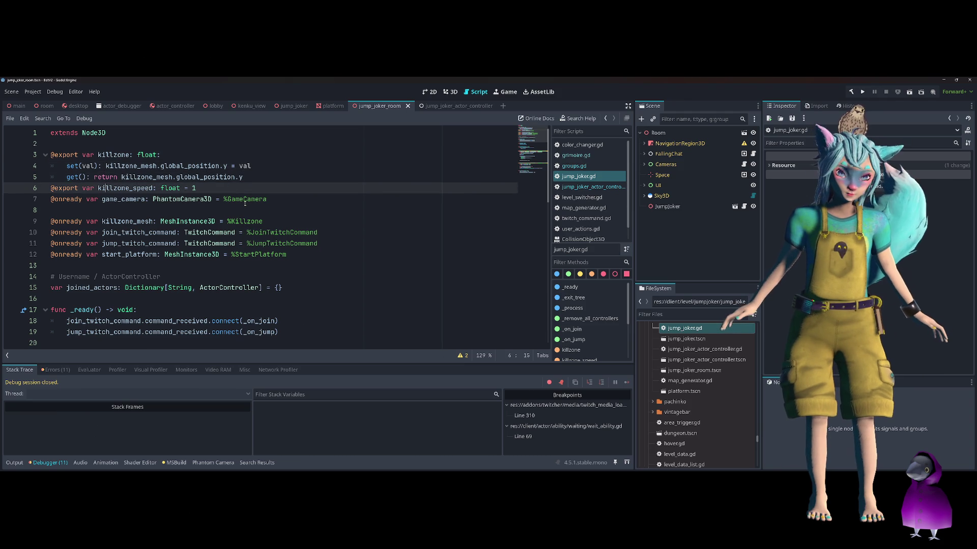
key("Up")
key("End")
key("shift+Up")
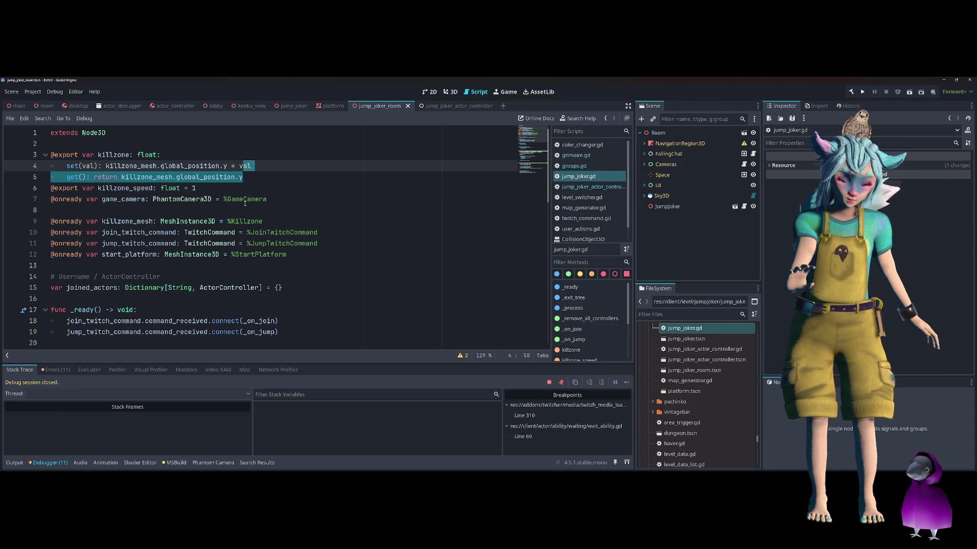
left_click(103, 165)
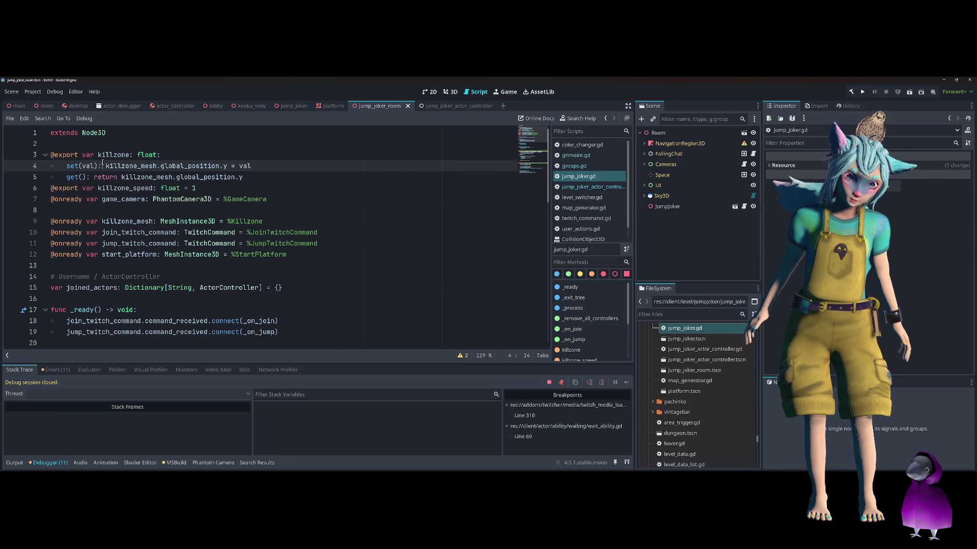
key("BackSpace")
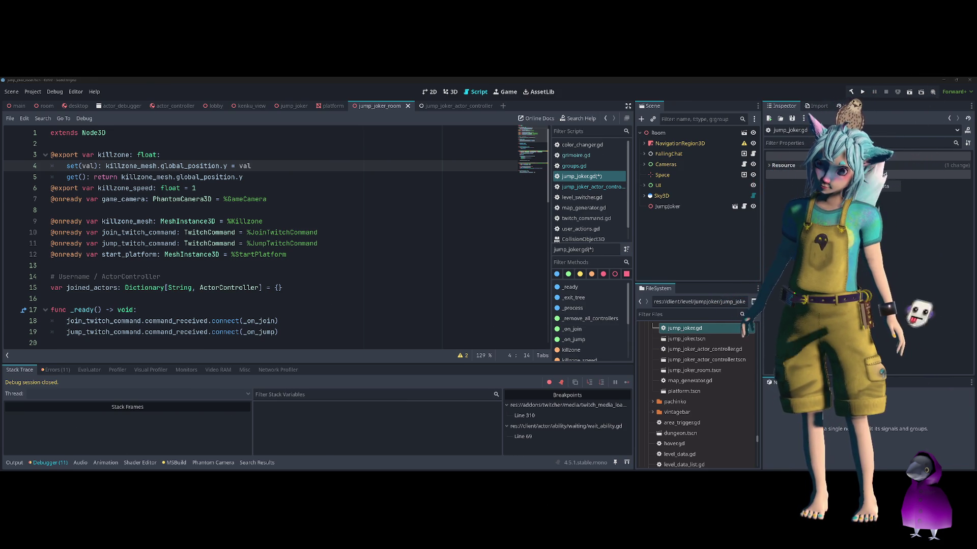
left_click(261, 165)
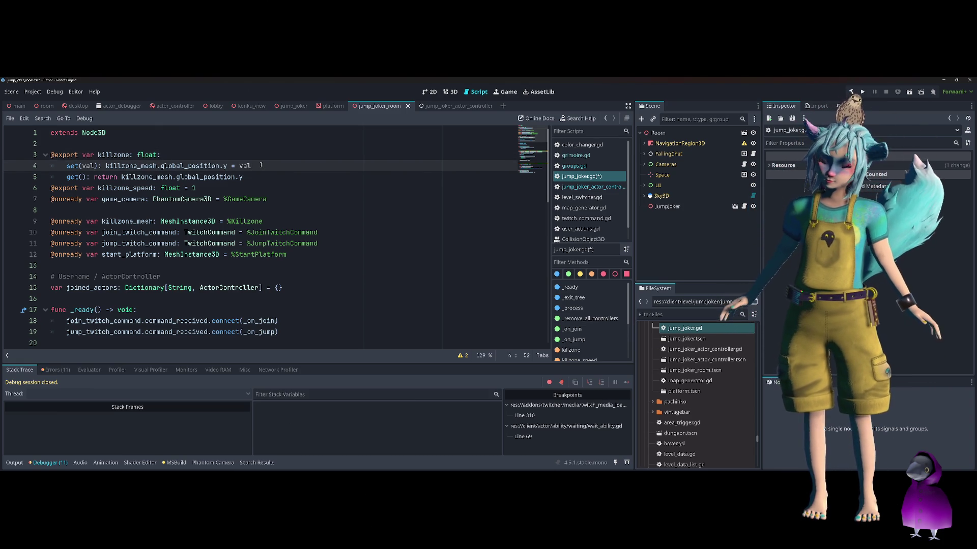
key("ctrl+Left")
key("ctrl+Left")
key("ctrl+Left")
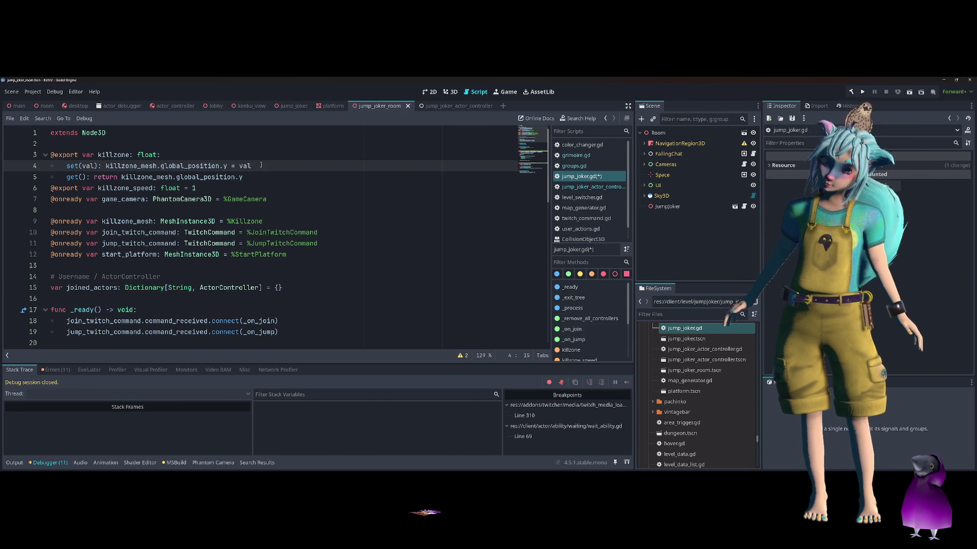
key("Right")
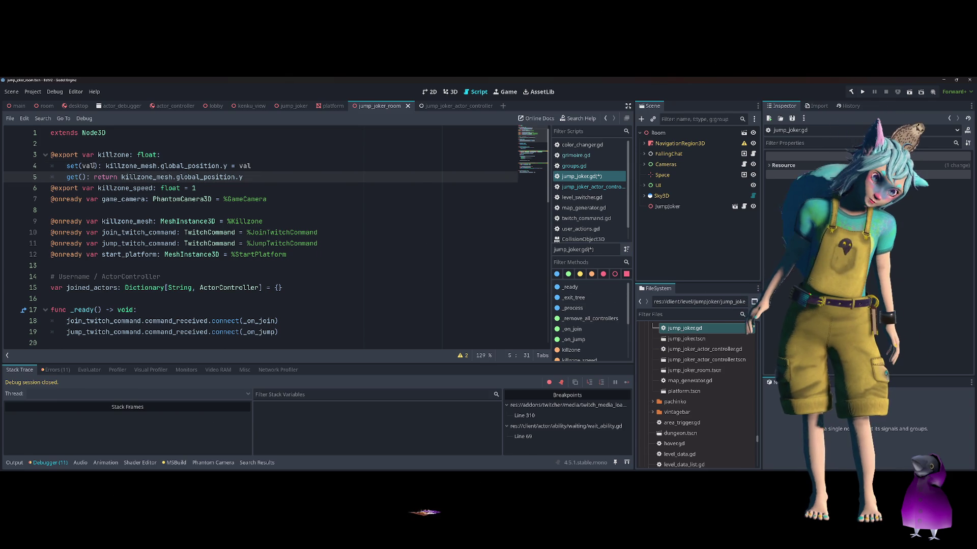
key("Down")
key("End")
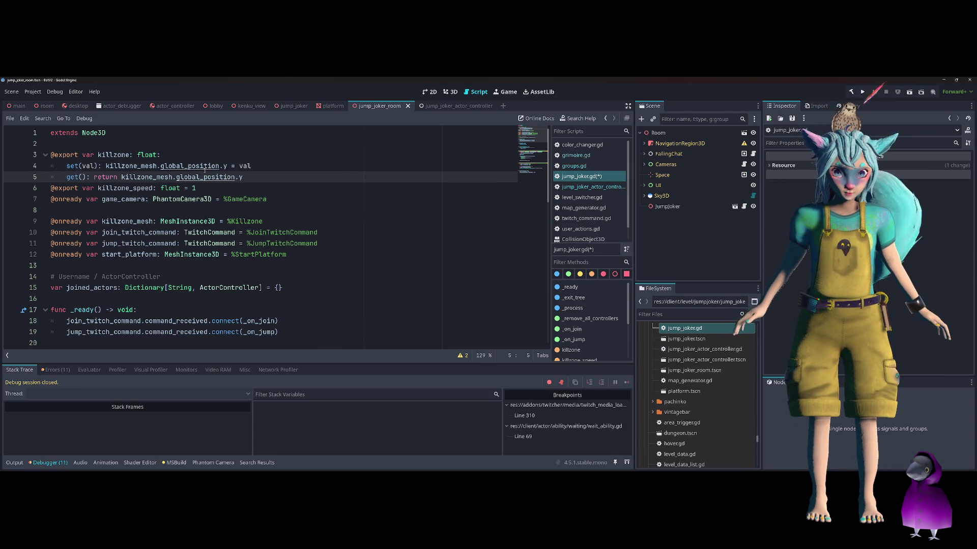
key("Up")
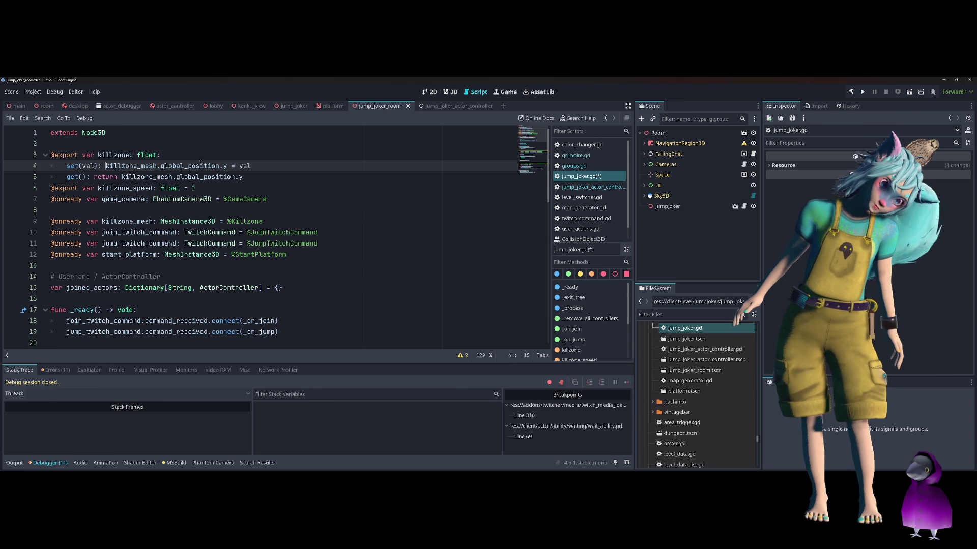
Step: Replace the setter's killzone_mesh.global_position.y = val with update_killzone(val) on line 4
mouse_move(192, 166)
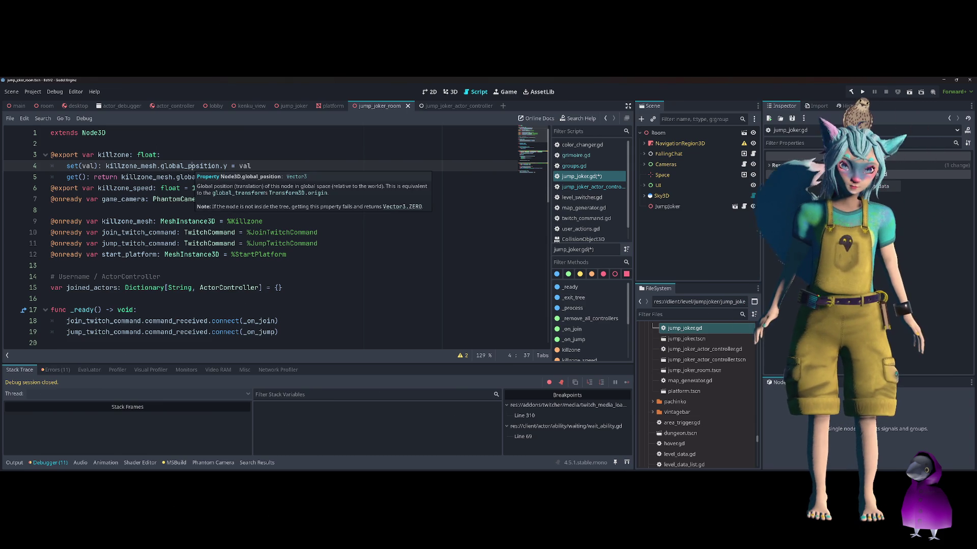
key("ctrl+Left")
key("ctrl+Left")
left_click_drag(106, 166, 228, 166)
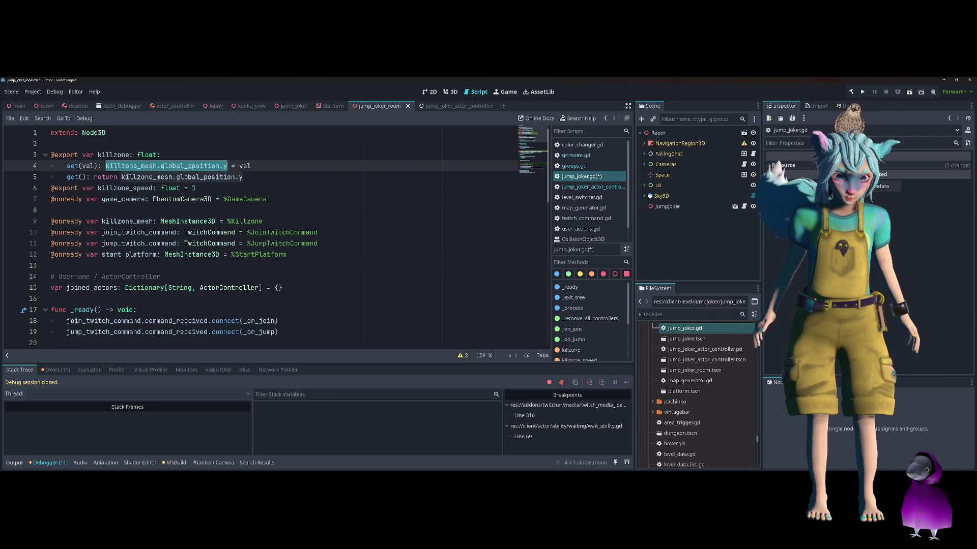
key("BackSpace")
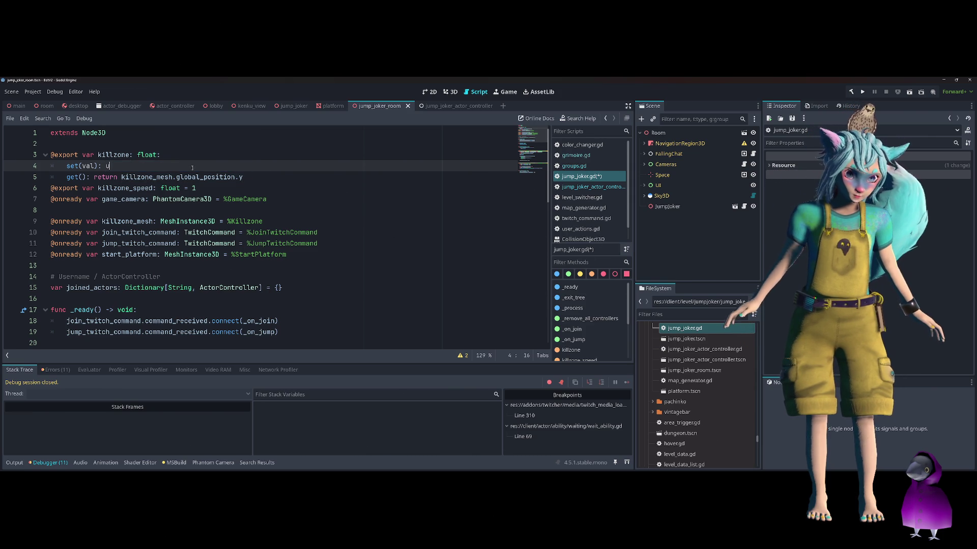
type("ate_killzone")
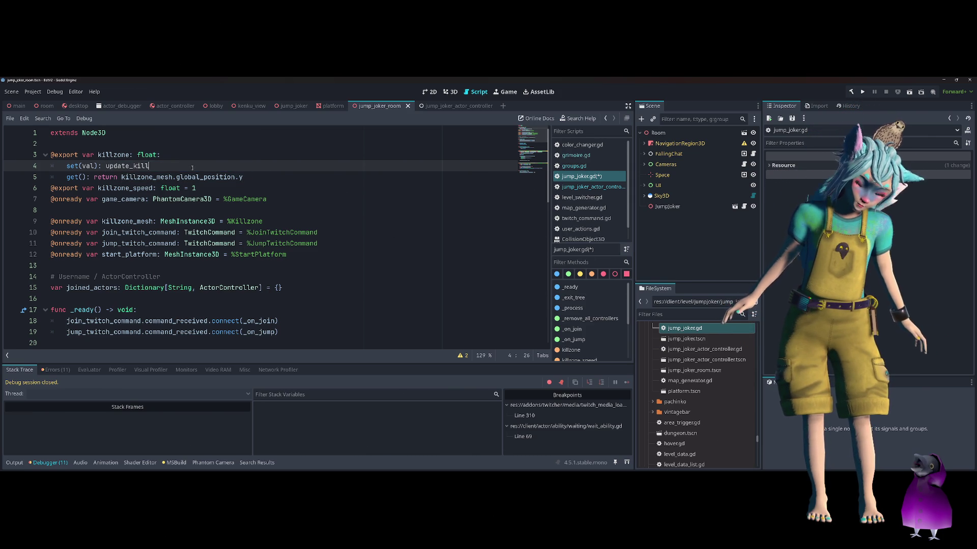
type("(v")
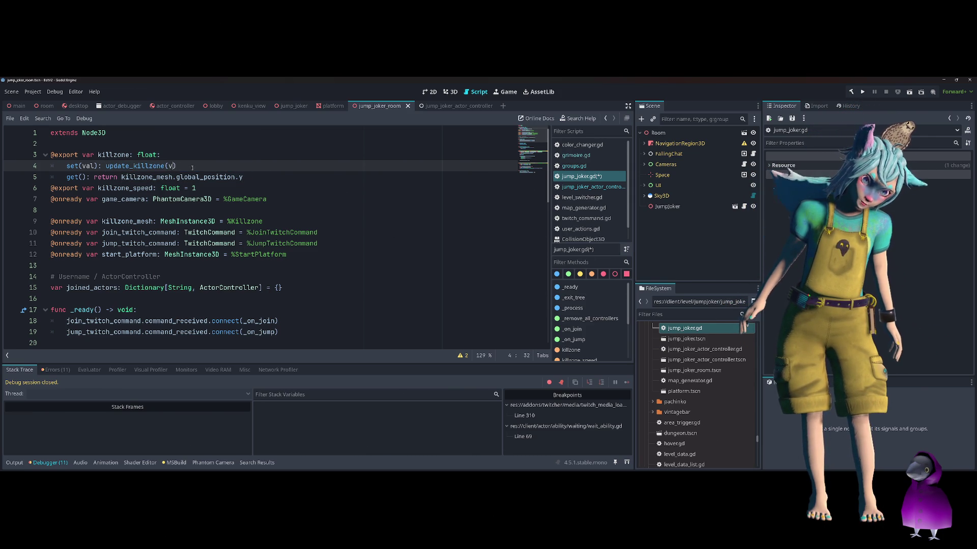
key("BackSpace")
key("BackSpace")
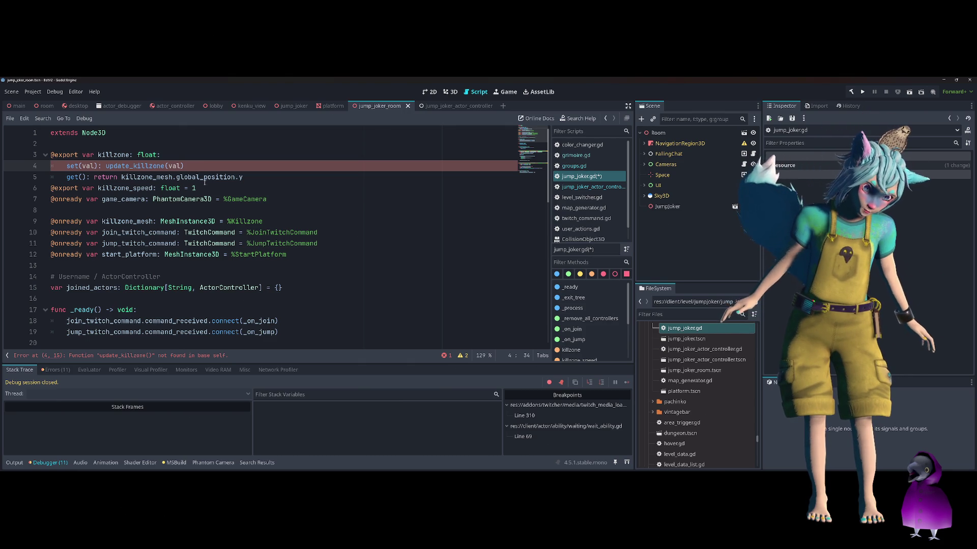
scroll(234, 285, "down", 2)
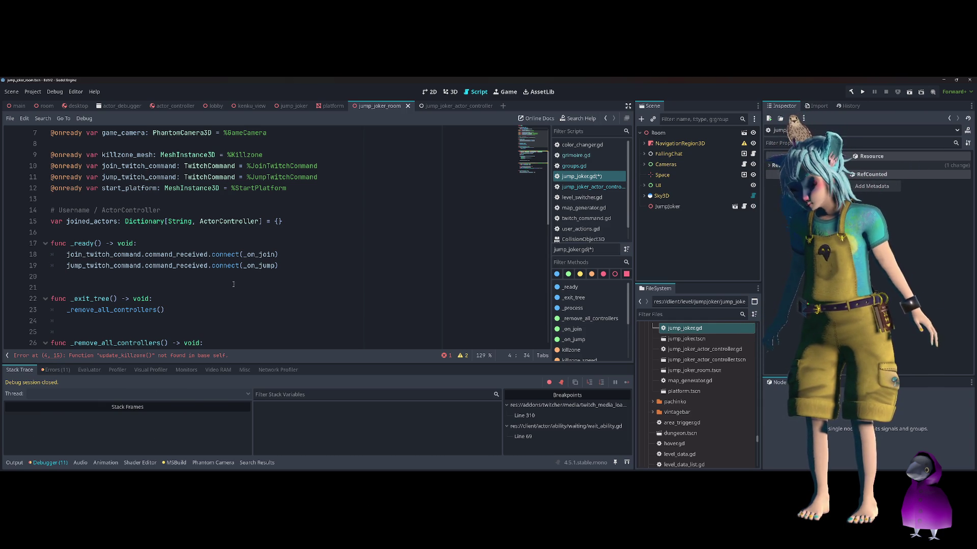
Step: Declare 'func update_killzone() -> void:' below _exit_tree, reusing the copied function name
left_click(233, 284)
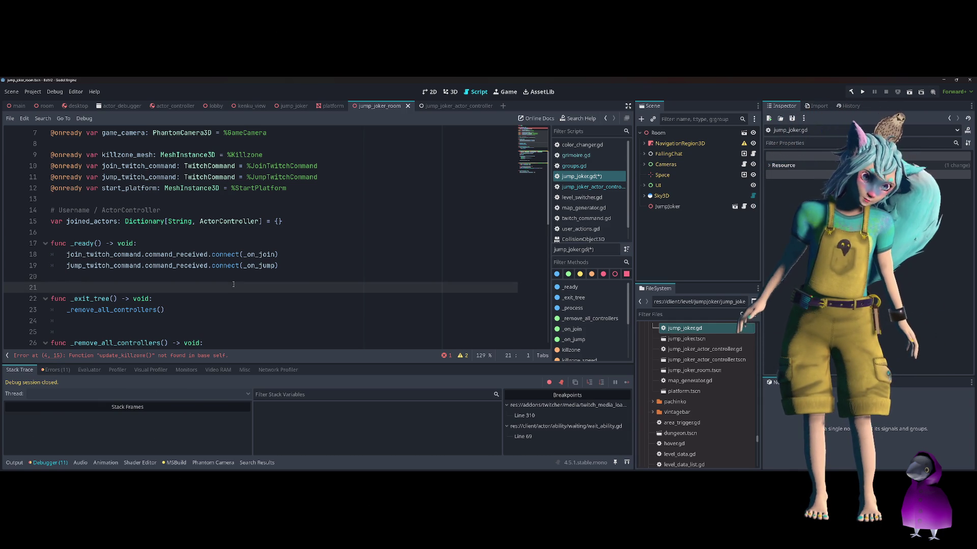
key("Up")
key("Return")
key("BackSpace")
key("Down")
key("Down")
key("Down")
type("func")
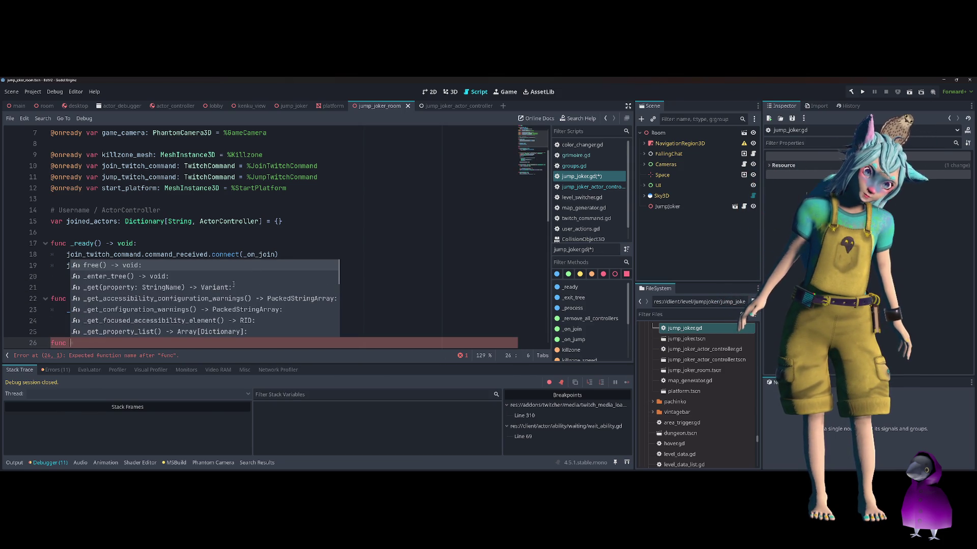
key("BackSpace")
scroll(249, 263, "up", 2)
double_click(136, 166)
key("ctrl+c")
scroll(126, 257, "down", 4)
left_click(124, 274)
key("ctrl+v")
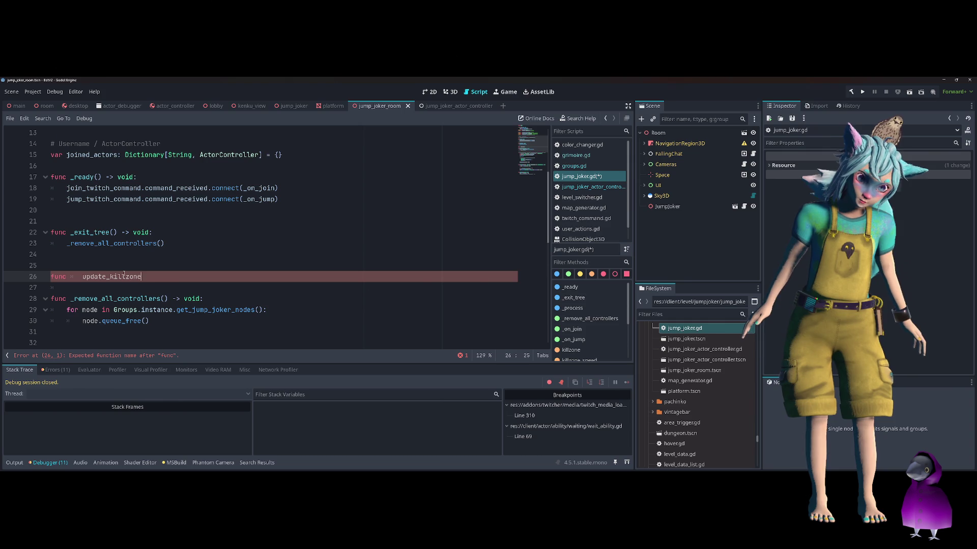
key("shift+Home")
key("BackSpace")
type("func")
key("ctrl+v")
type("() -> void:")
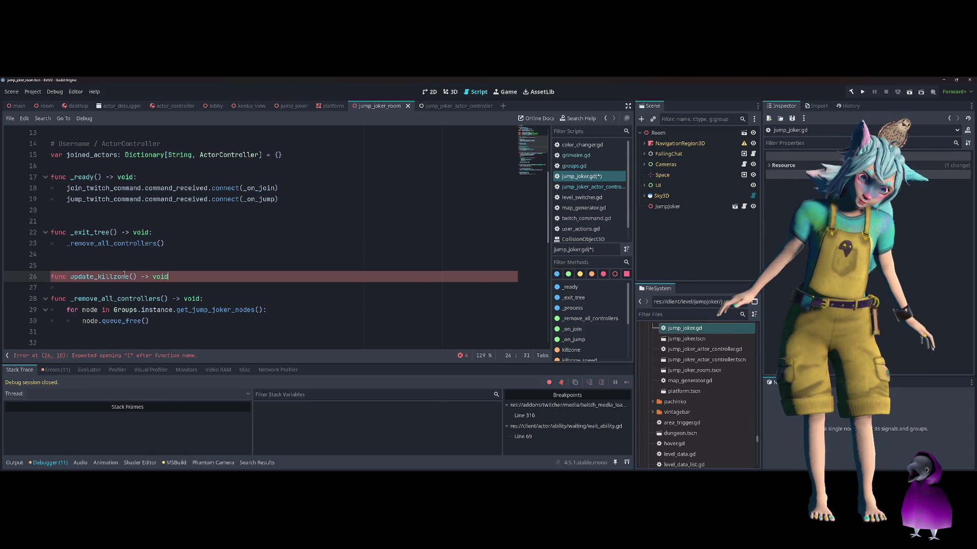
key("Return")
Step: Write 'killzone = val' as the body of update_killzone
scroll(136, 249, "up", 4)
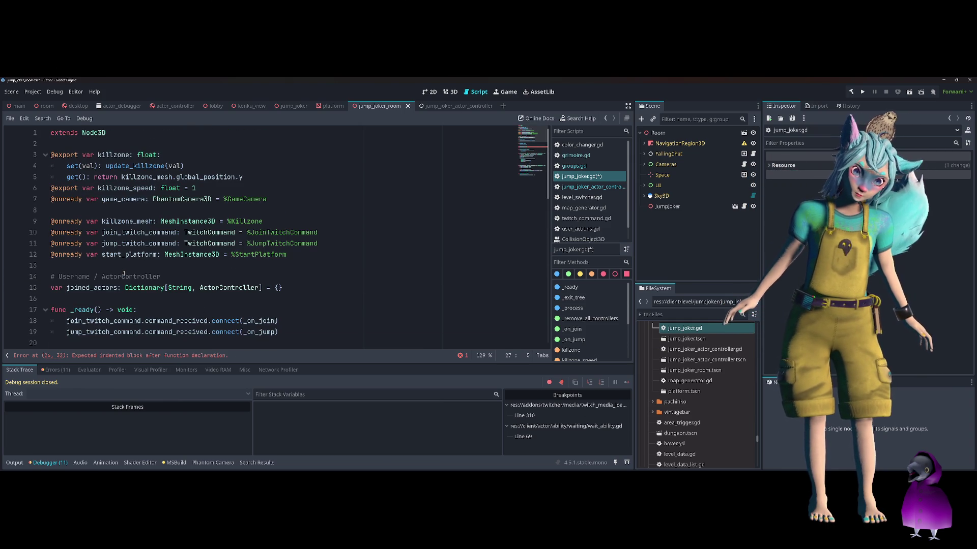
mouse_move(194, 180)
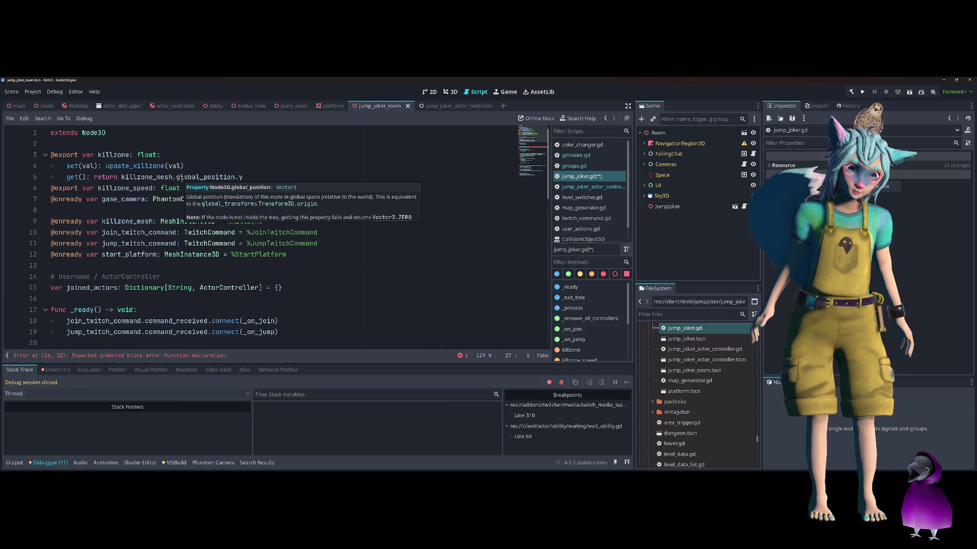
left_click(246, 177)
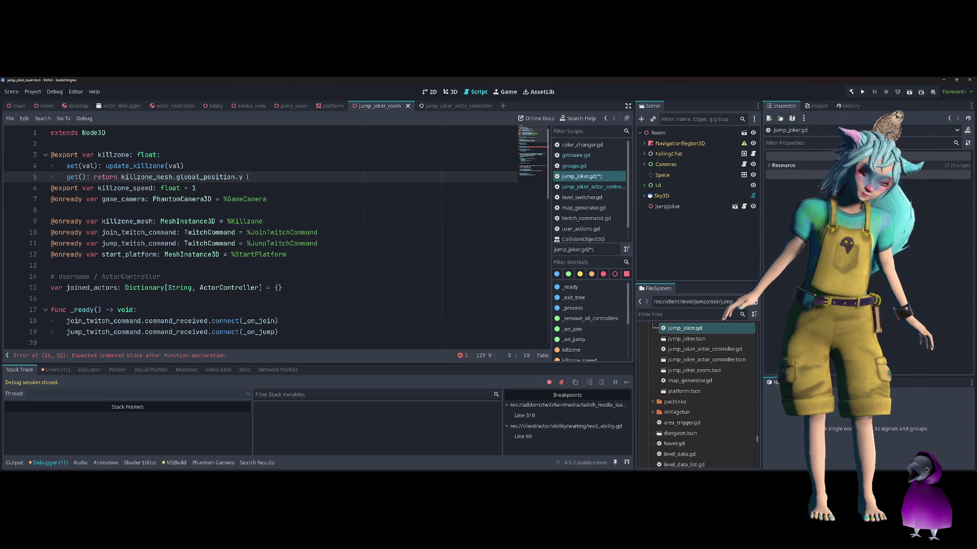
key("Up")
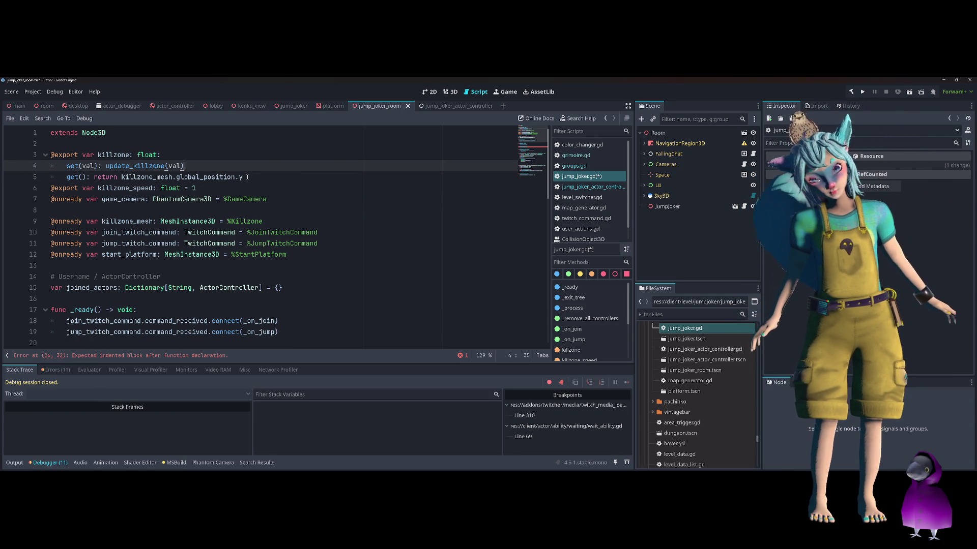
scroll(247, 177, "down", 2)
scroll(247, 177, "down", 3)
left_click(160, 253)
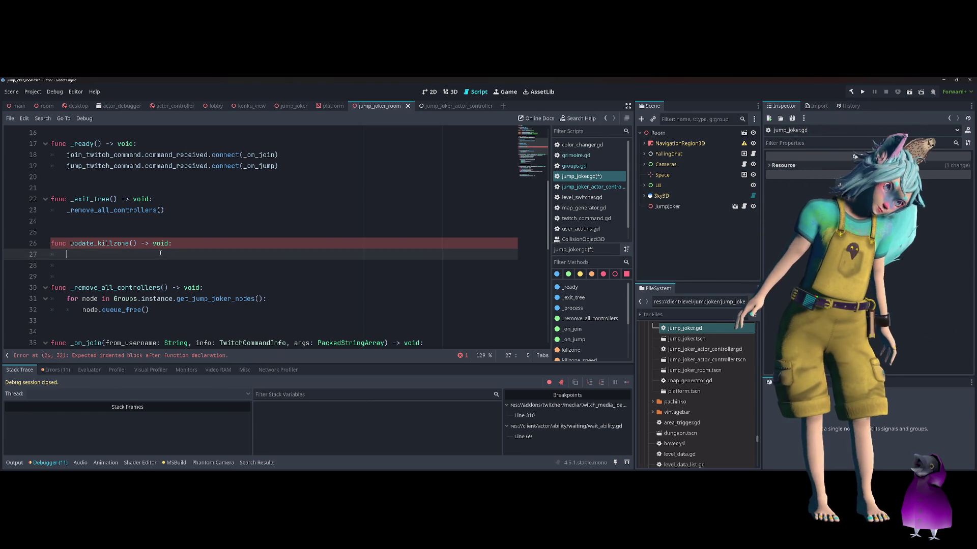
scroll(161, 252, "up", 4)
scroll(160, 252, "up", 1)
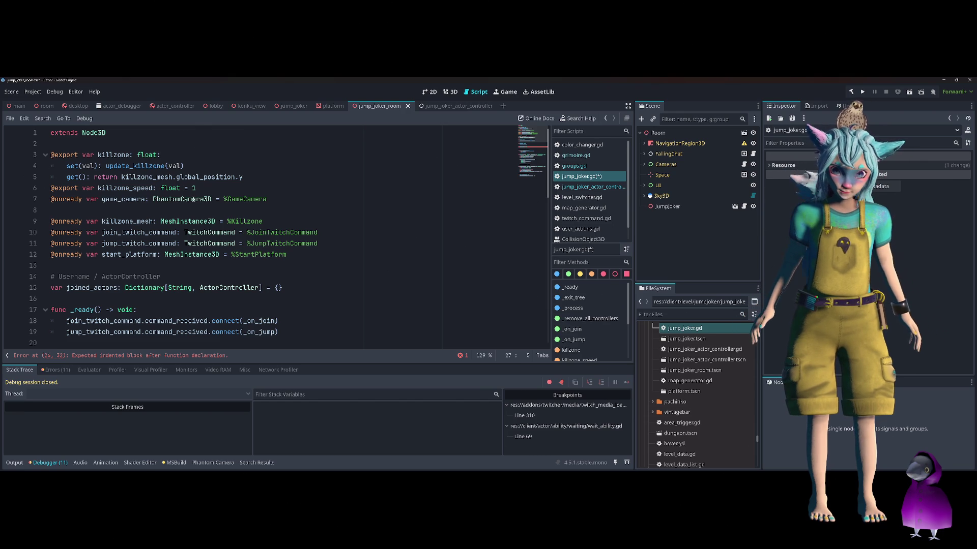
scroll(193, 200, "down", 4)
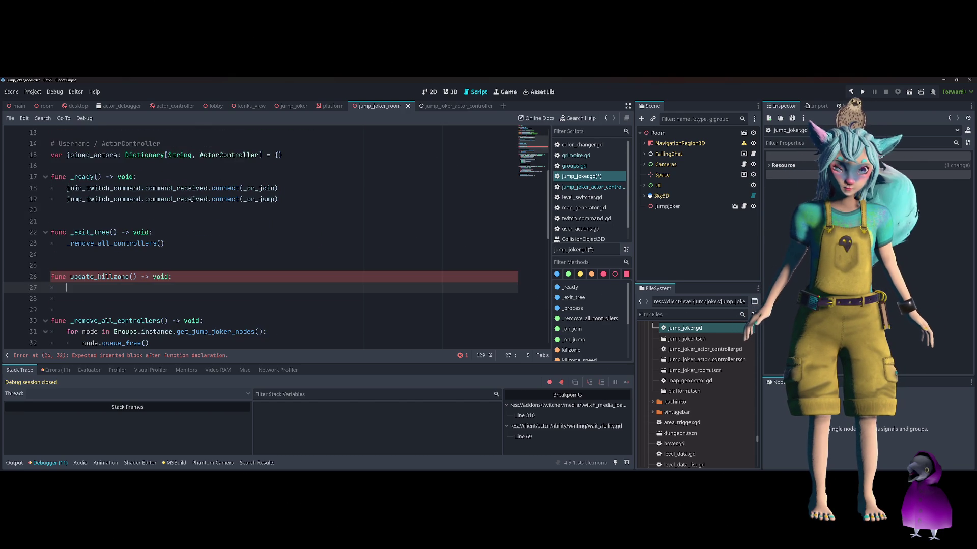
scroll(192, 200, "up", 4)
double_click(113, 155)
scroll(130, 174, "down", 5)
left_click(120, 254)
type("killzone = v")
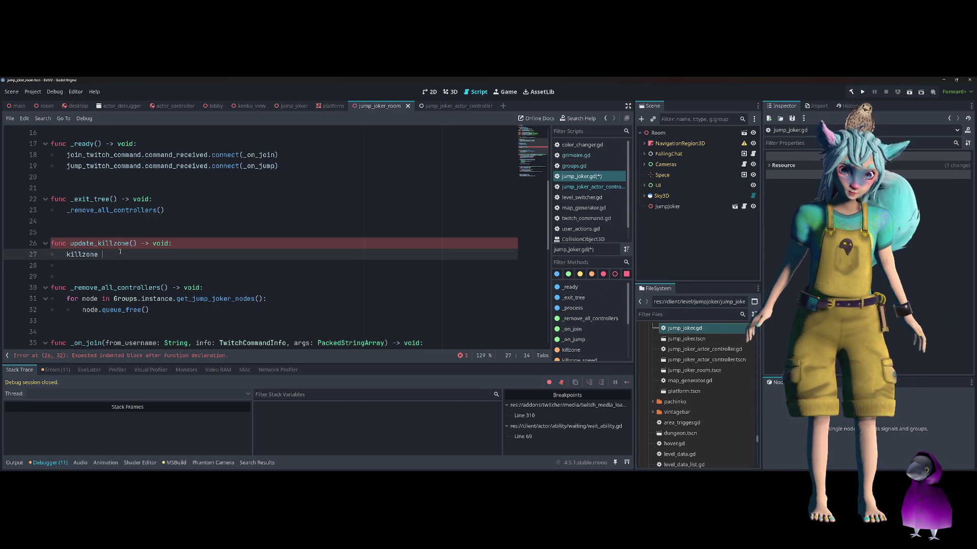
type("al")
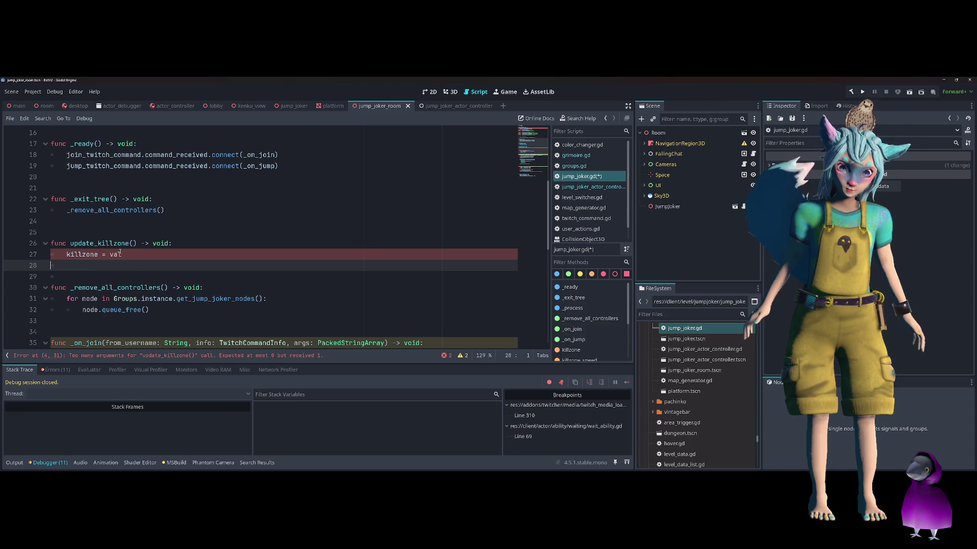
Step: Add the parameter 'val: float' to the update_killzone declaration
key("Up")
key("Home")
key("ctrl+Right")
key("ctrl+Right")
key("Right")
type("val: V")
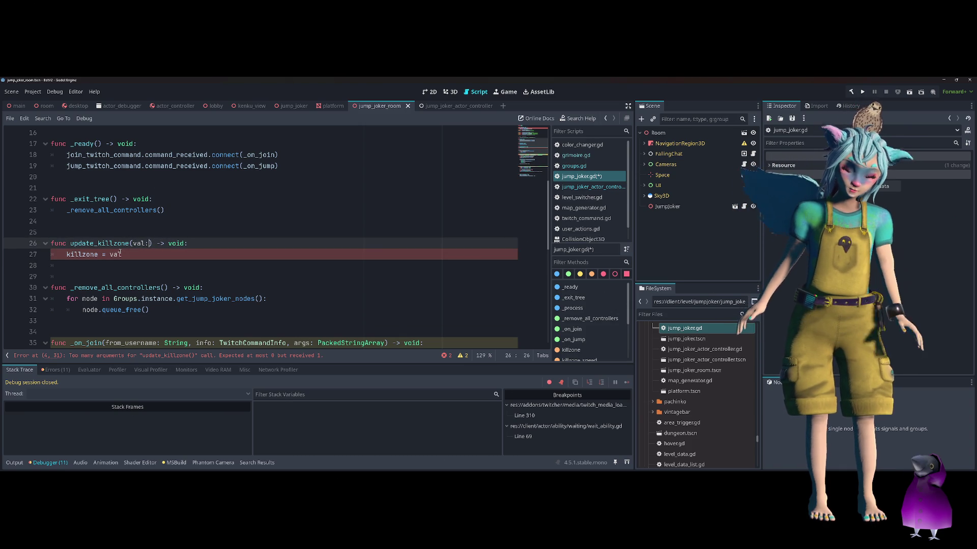
key("BackSpace")
type("float")
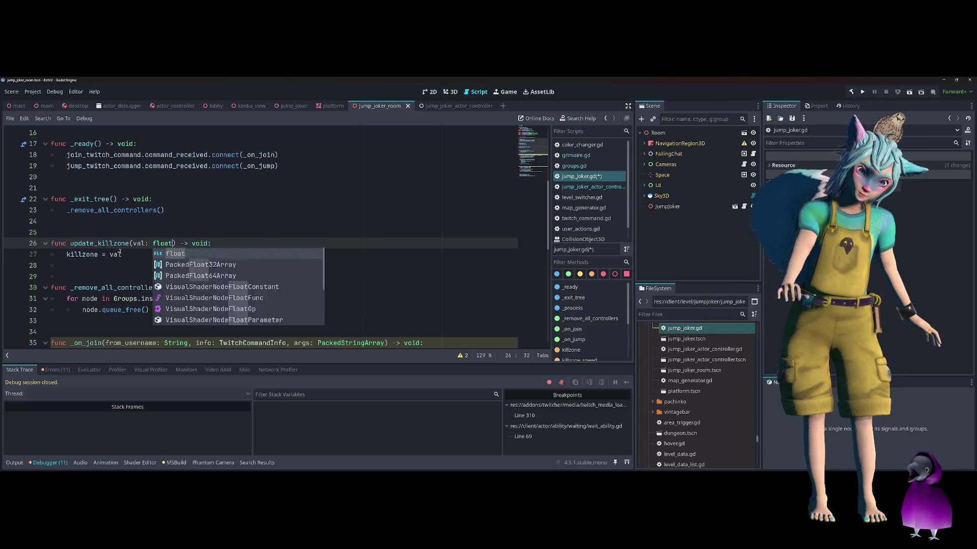
key("Return")
left_click(141, 256)
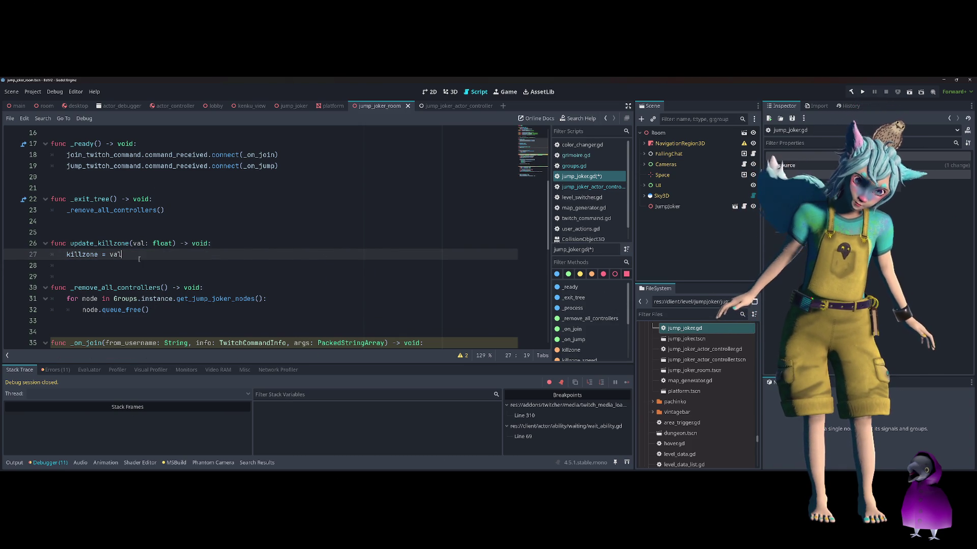
scroll(142, 257, "up", 4)
Step: Delete the killzone getter that returns killzone_mesh.global_position.y
scroll(206, 184, "up", 1)
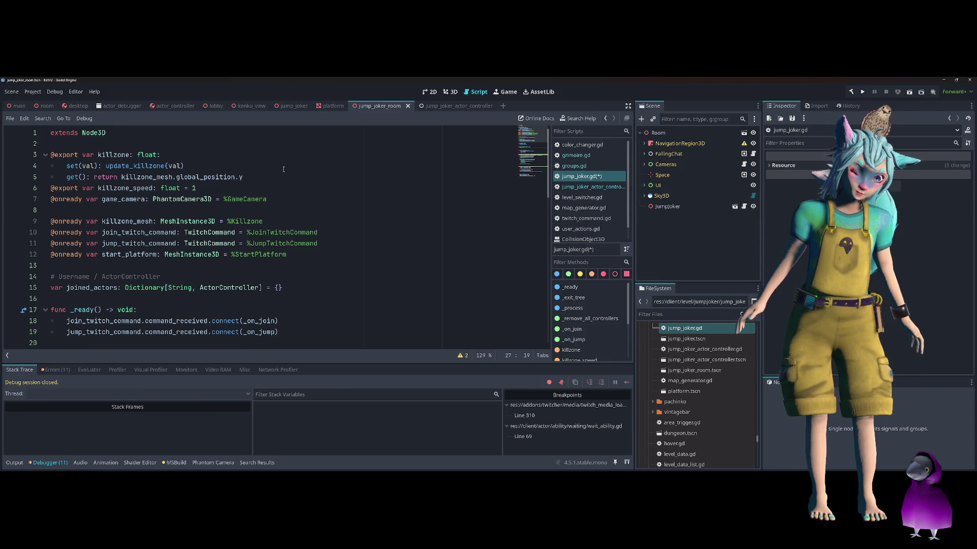
left_click(282, 174)
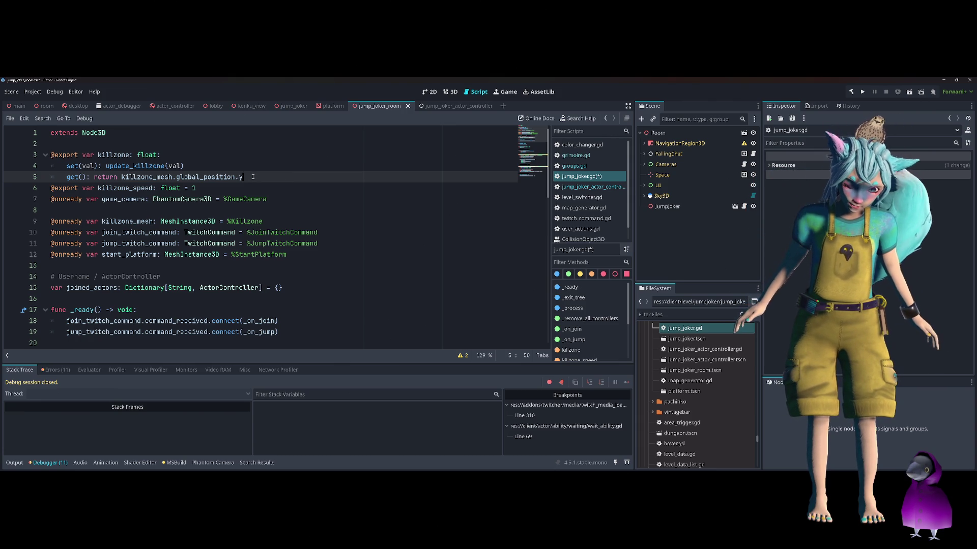
mouse_move(251, 175)
left_mouse_down()
mouse_move(163, 167)
mouse_move(190, 168)
left_mouse_up()
key("BackSpace")
Step: Add 'killzone_mesh.global_position.y = val' on a new line below 'killzone = val'
scroll(191, 169, "down", 7)
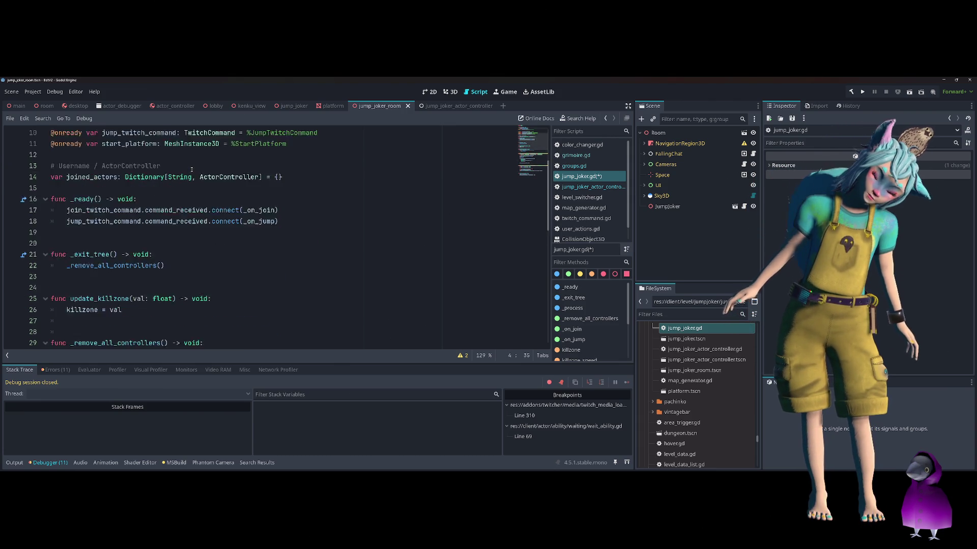
left_click(165, 178)
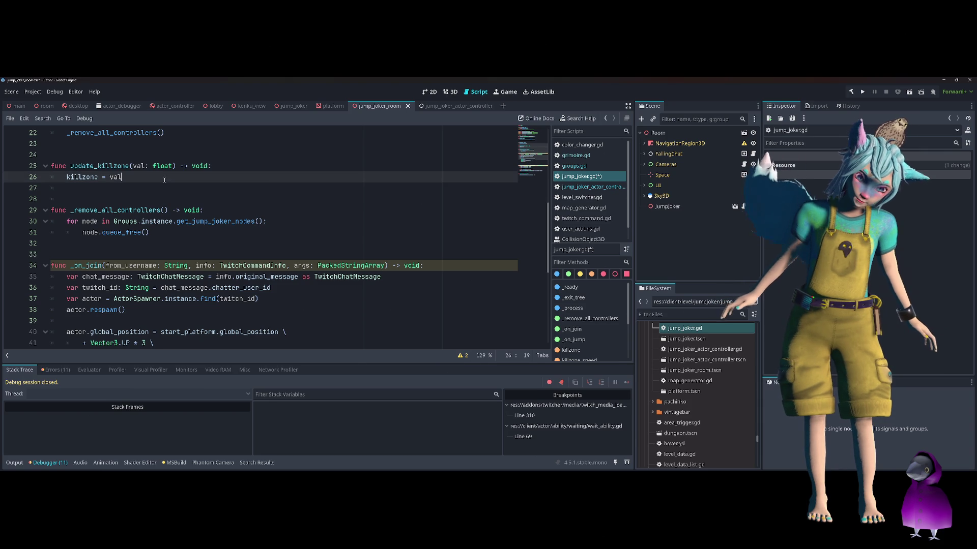
scroll(165, 180, "up", 2)
key("Return")
type("killzone")
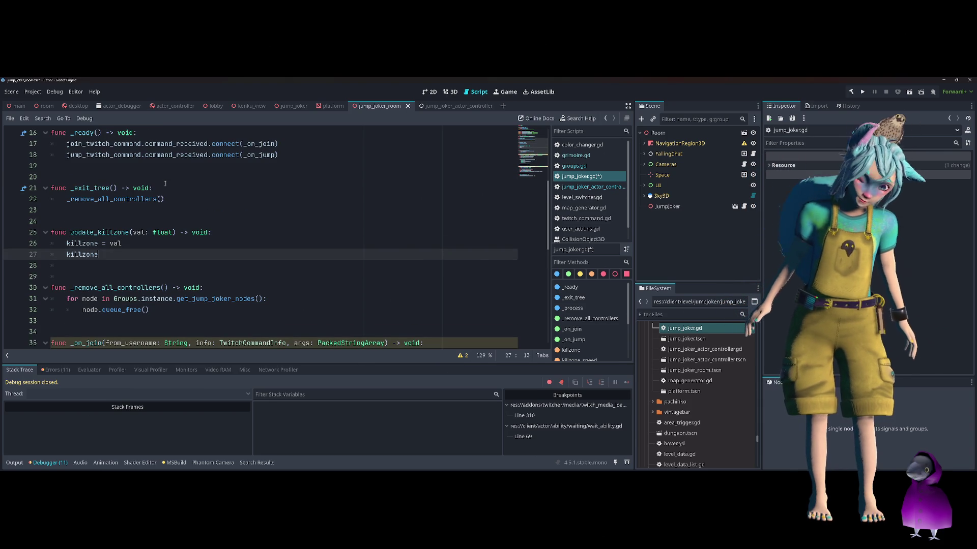
type("_mesh.global_position.y = val")
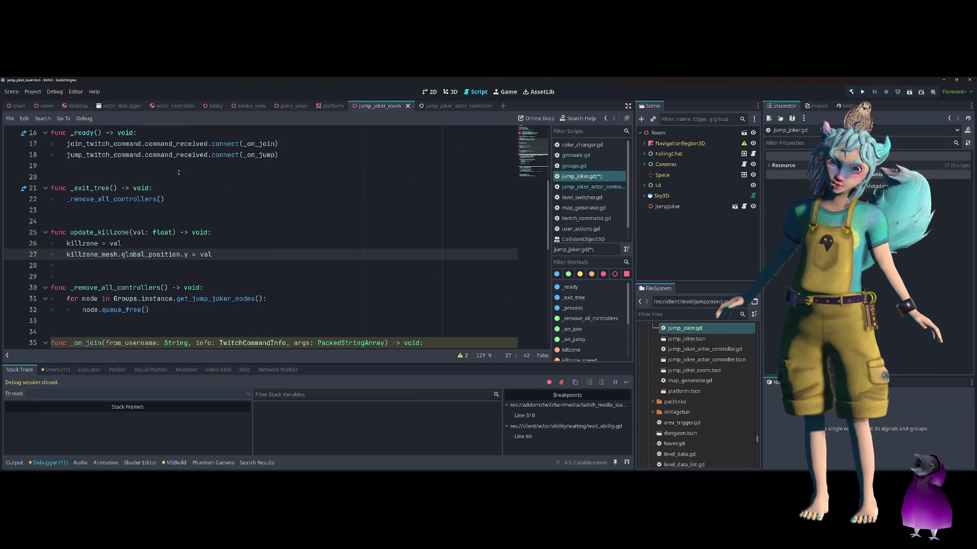
Step: Save jump_joker.gd with the current update_killzone body
left_click(233, 240)
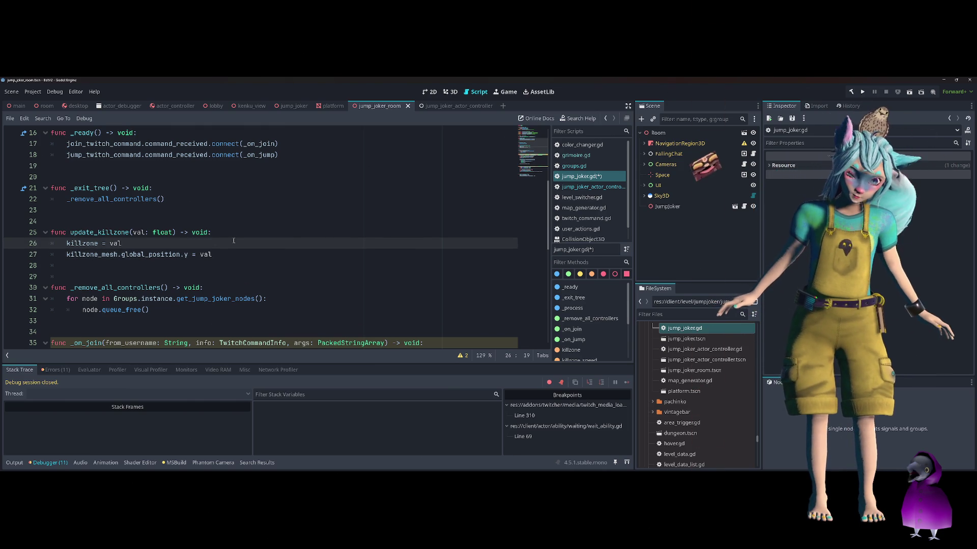
key("ctrl+s")
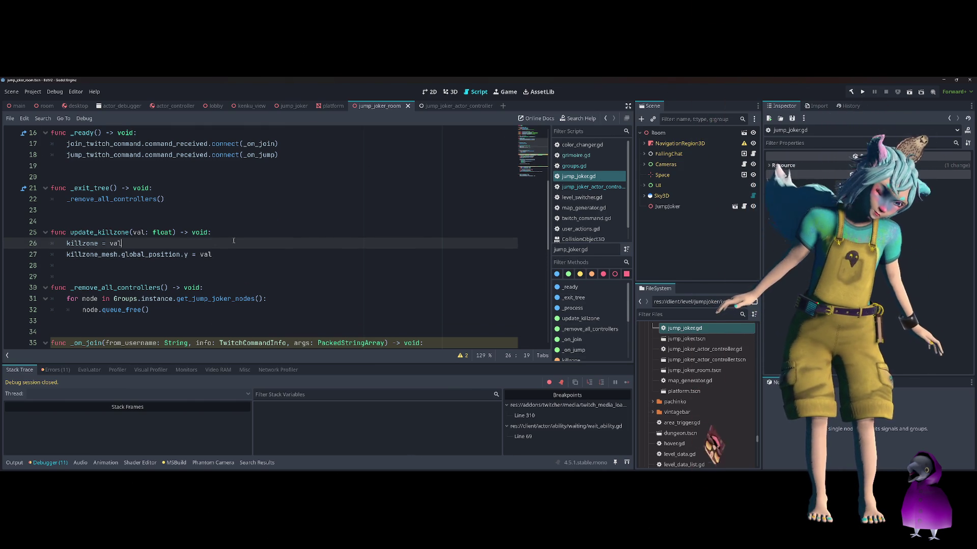
scroll(234, 240, "up", 5)
scroll(205, 246, "down", 4)
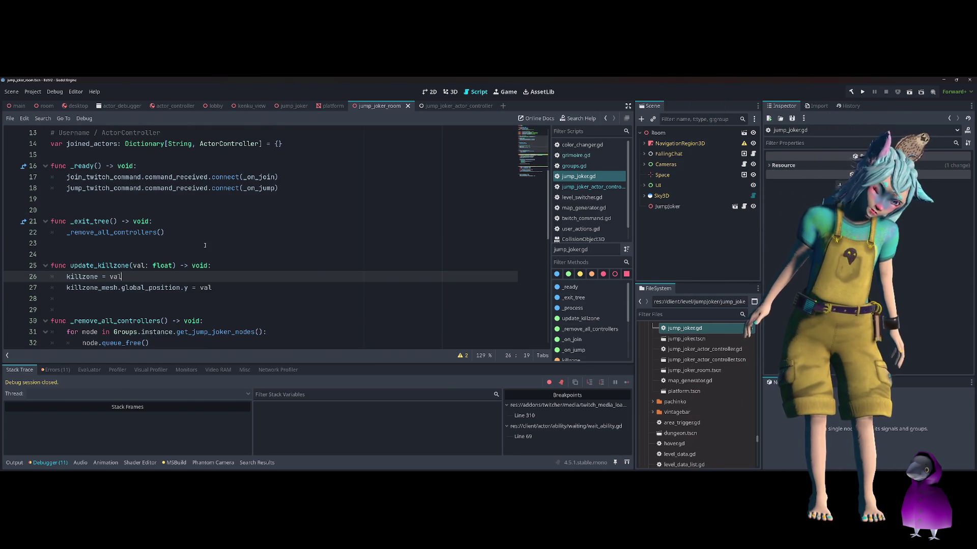
Step: Insert the guard 'if not is_inside_tree(): return' after 'killzone = val' and save
key("Return")
type("if ")
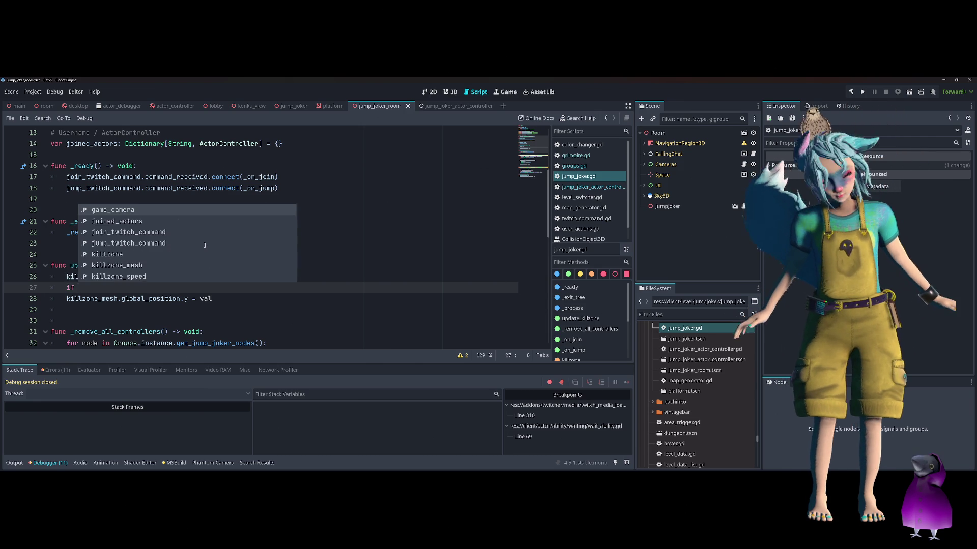
type("is_in")
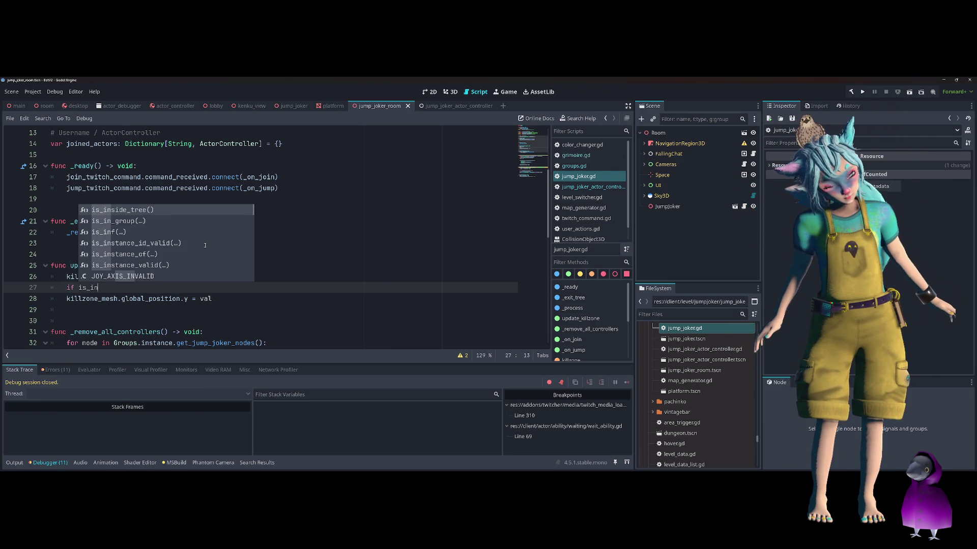
key("Return")
key("Home")
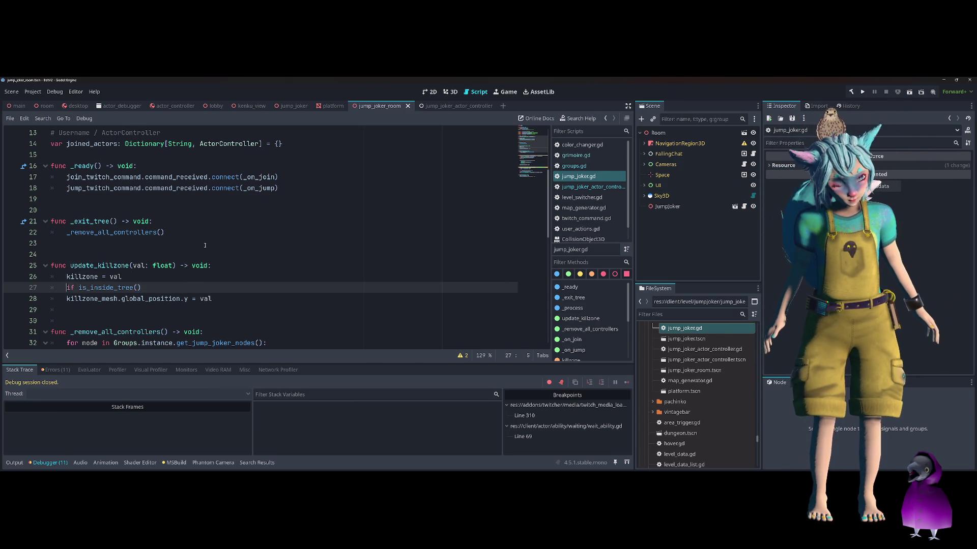
key("Right")
key("Right")
type("not")
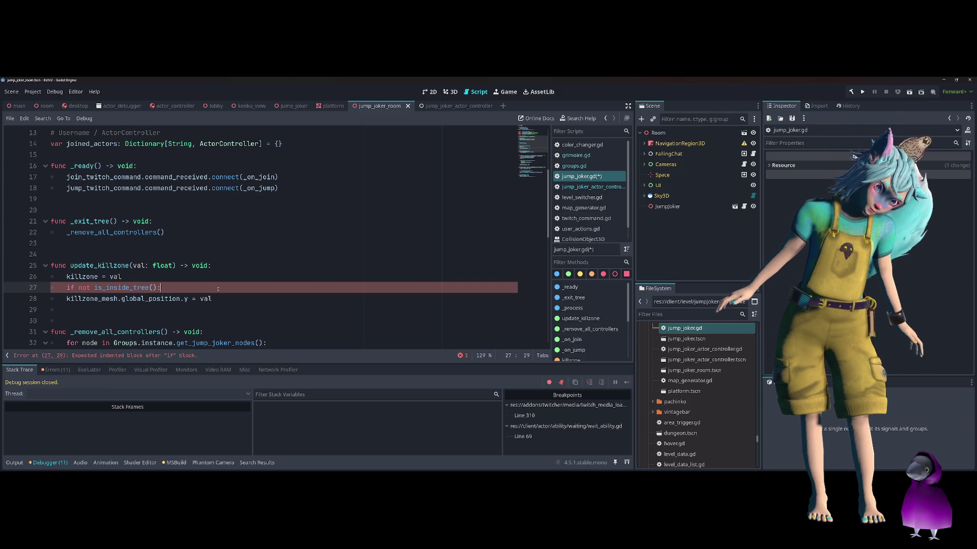
type(" return")
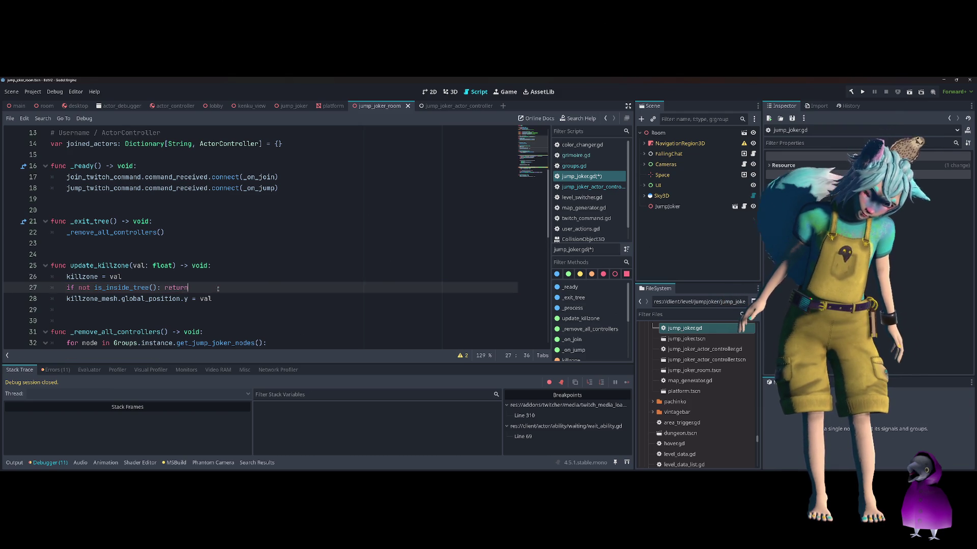
key("Up")
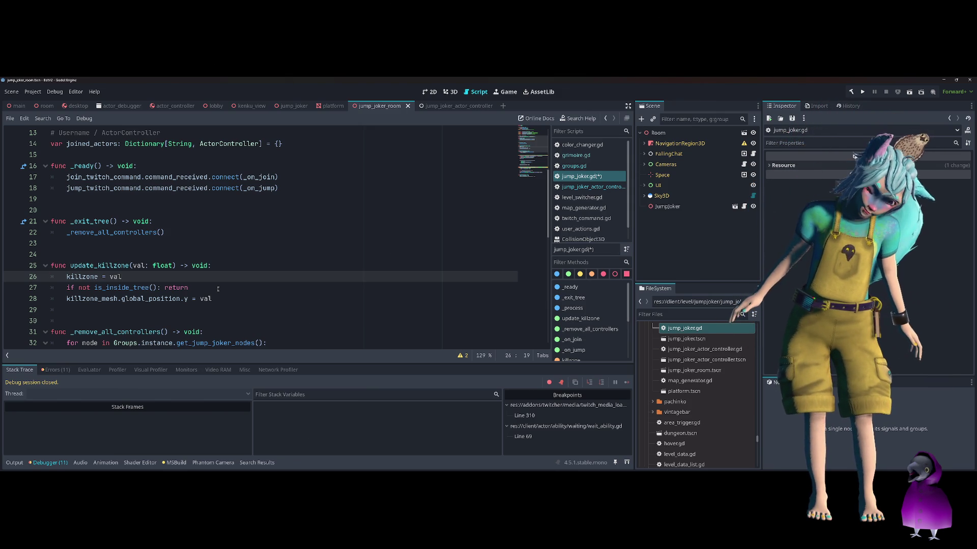
left_click(217, 287)
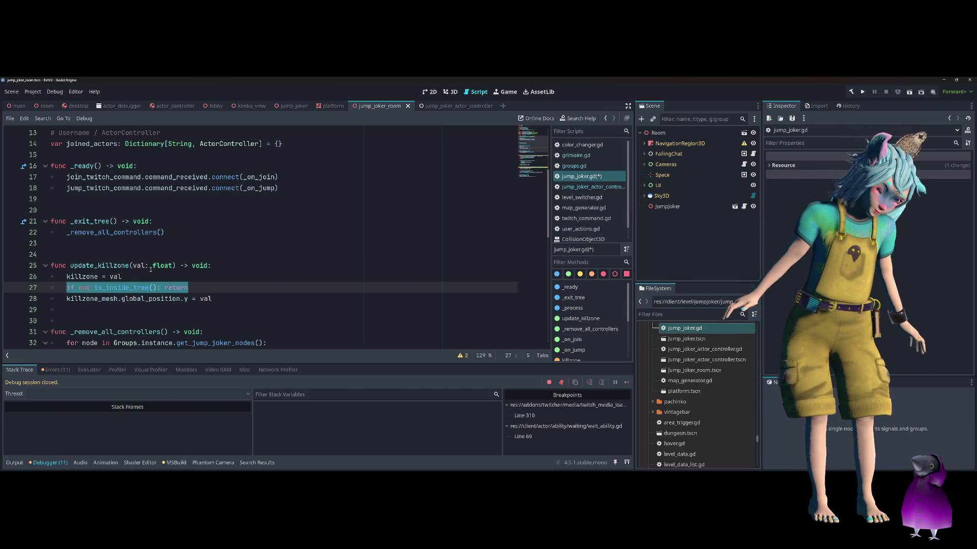
left_click(149, 265)
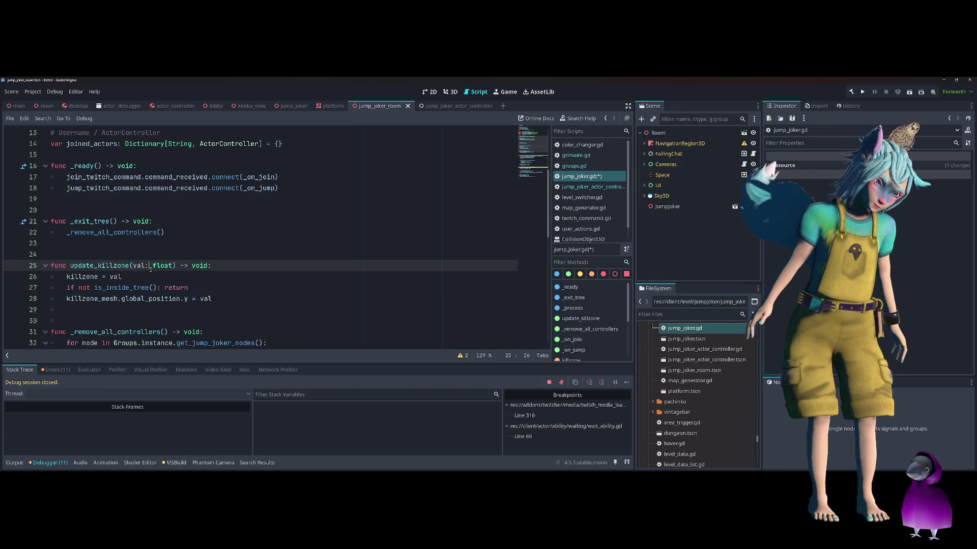
left_click(199, 284)
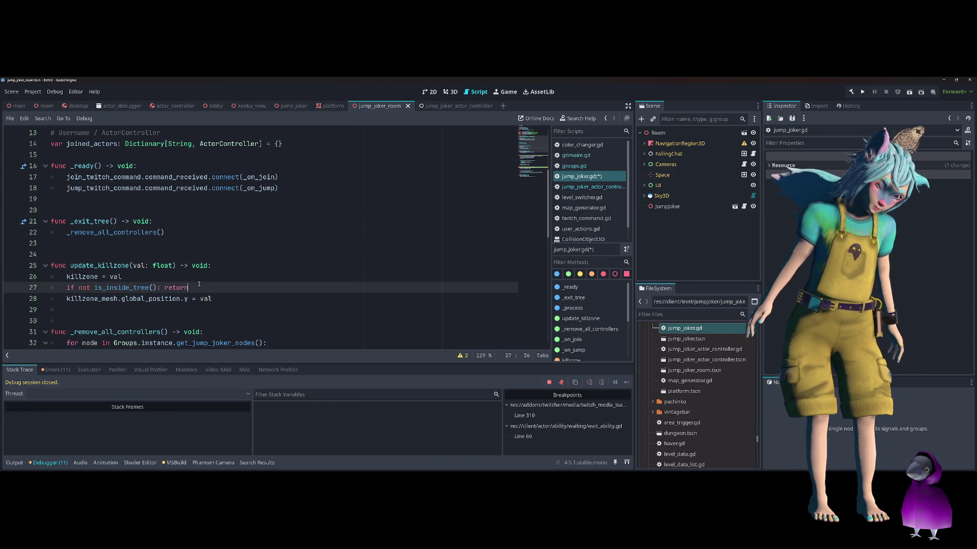
key("ctrl+s")
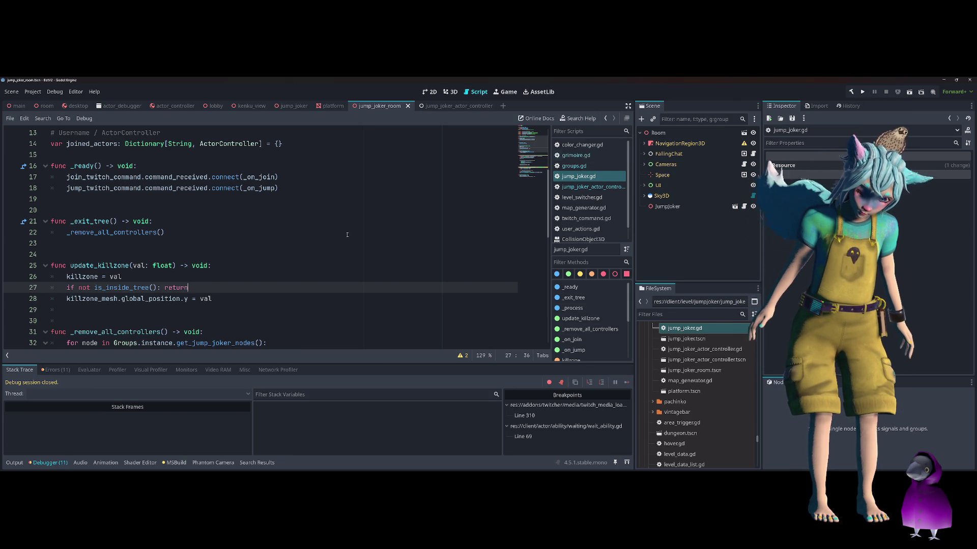
scroll(138, 200, "up", 4)
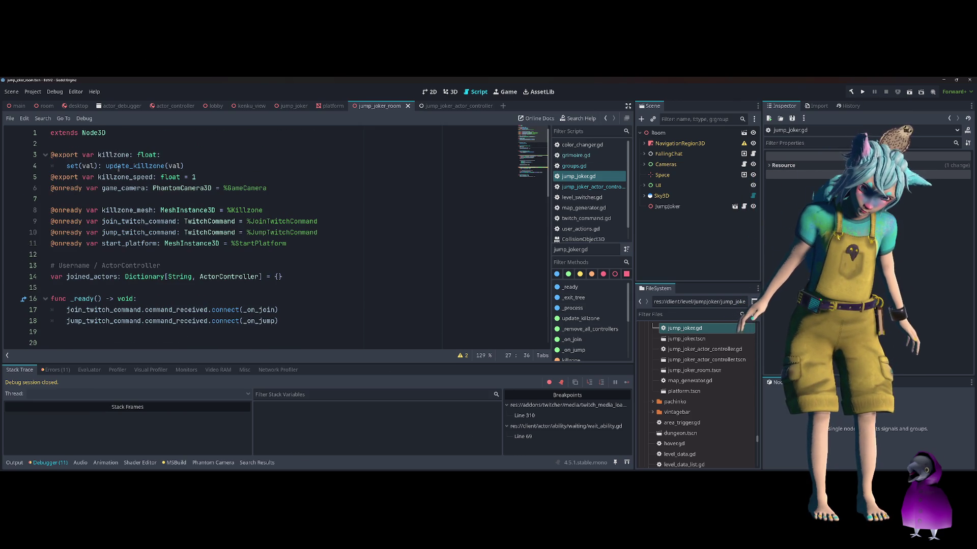
Step: Review update_killzone, then run the project with F5
scroll(120, 178, "down", 5)
left_click(99, 244)
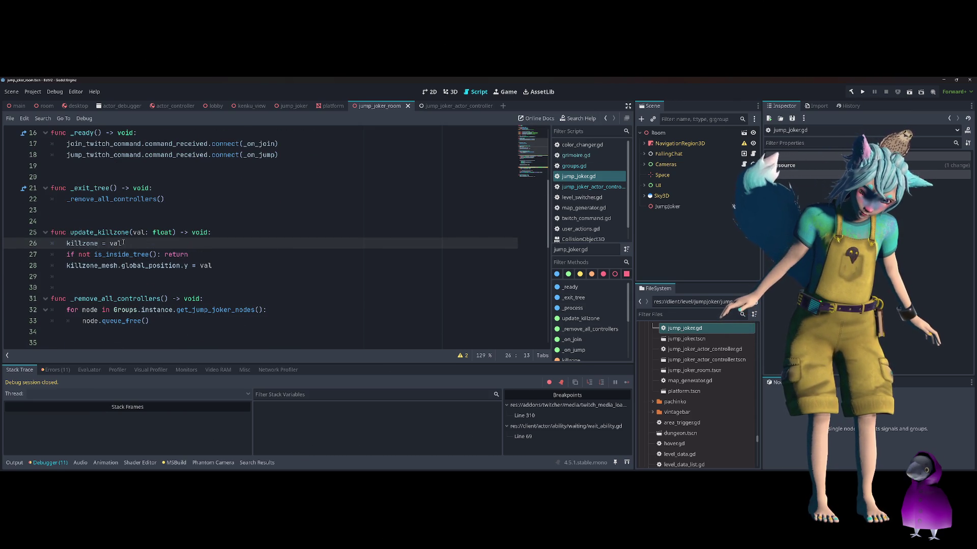
key("End")
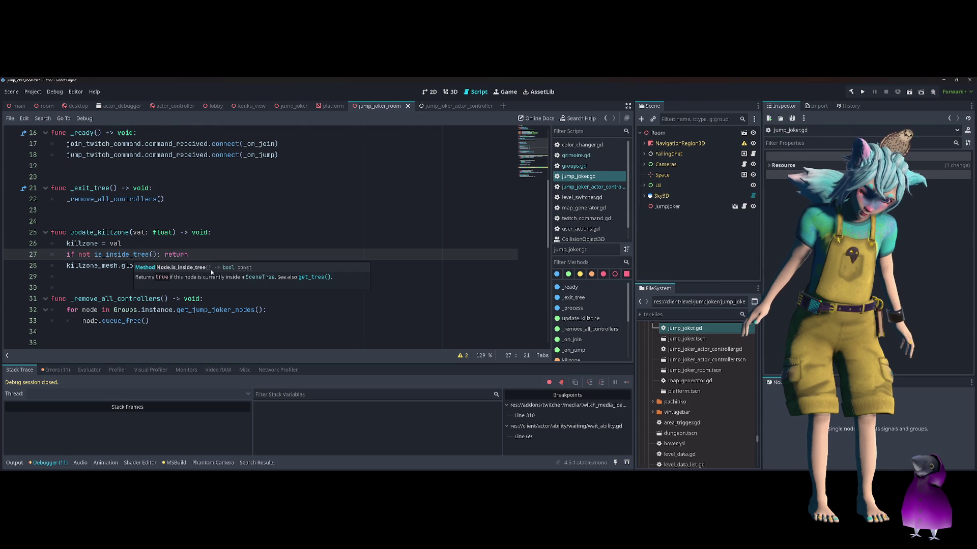
scroll(238, 285, "down", 2)
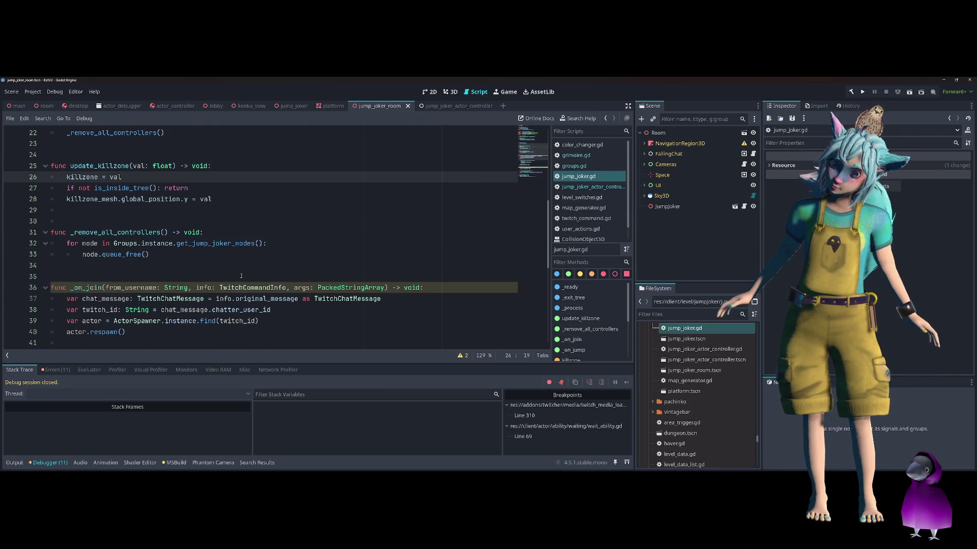
key("F5")
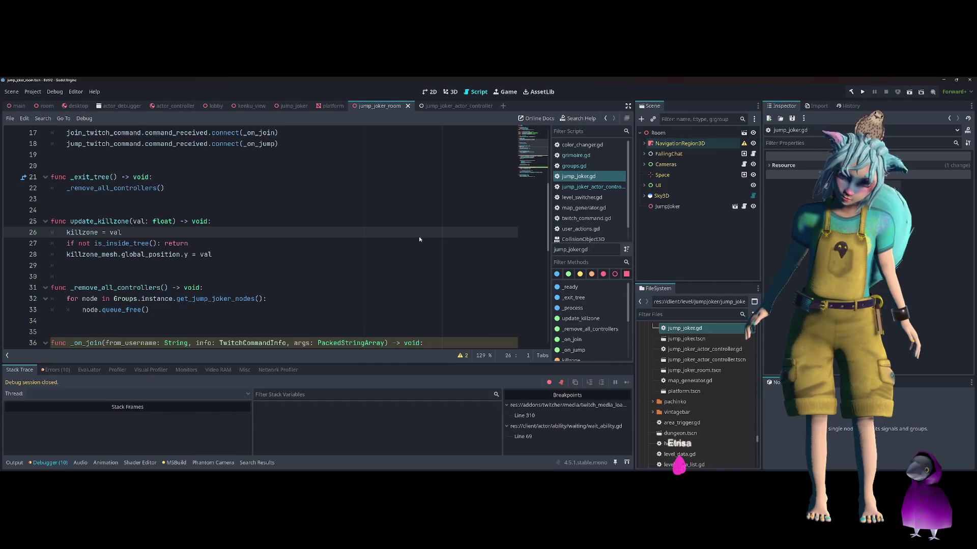
Step: Change the killzone setter to 'set = update_killzone' and save the script
scroll(302, 250, "up", 5)
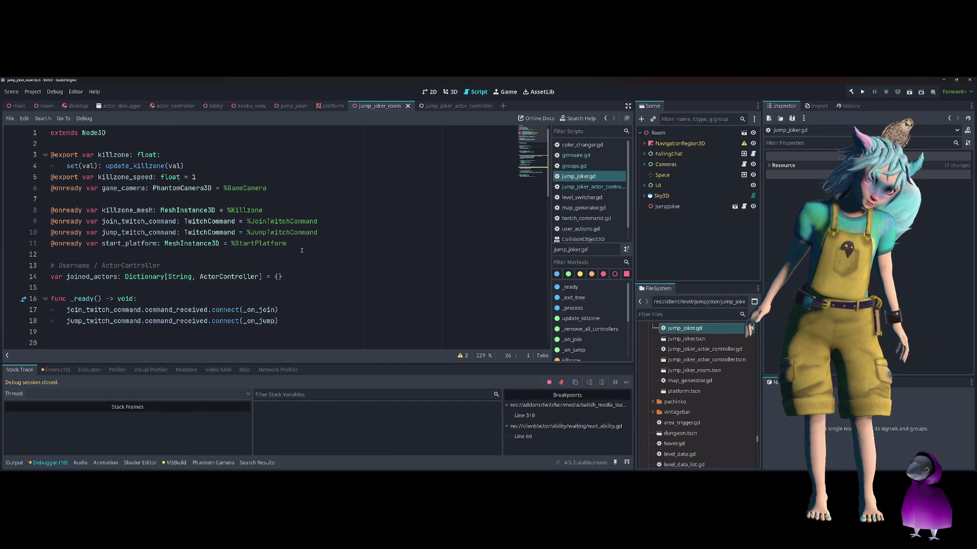
left_click(164, 166)
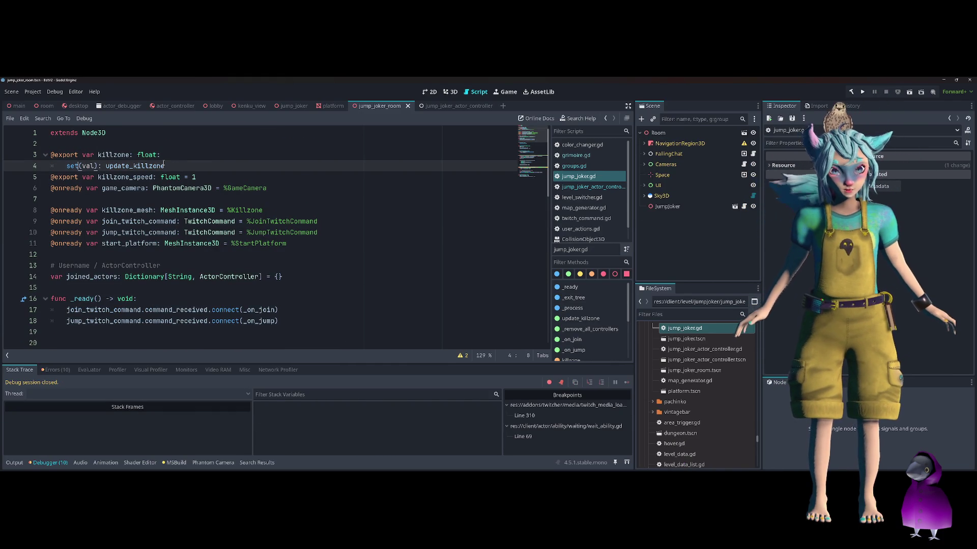
type("(val)")
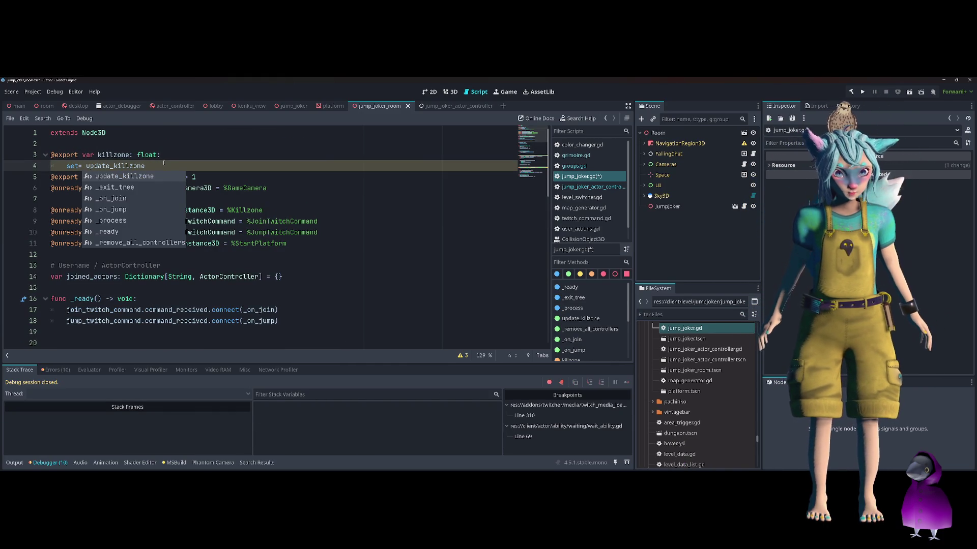
key("BackSpace")
type("=")
key("Up")
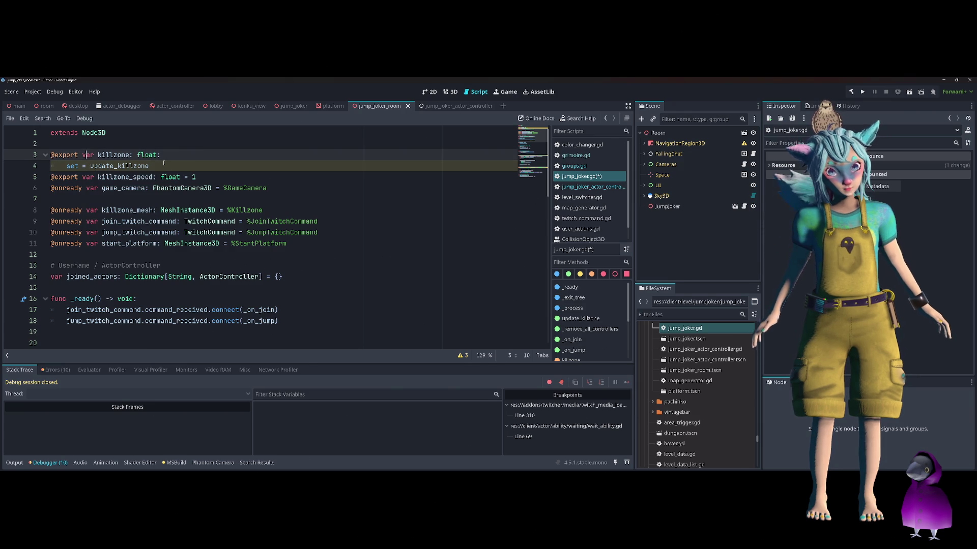
left_click(862, 93)
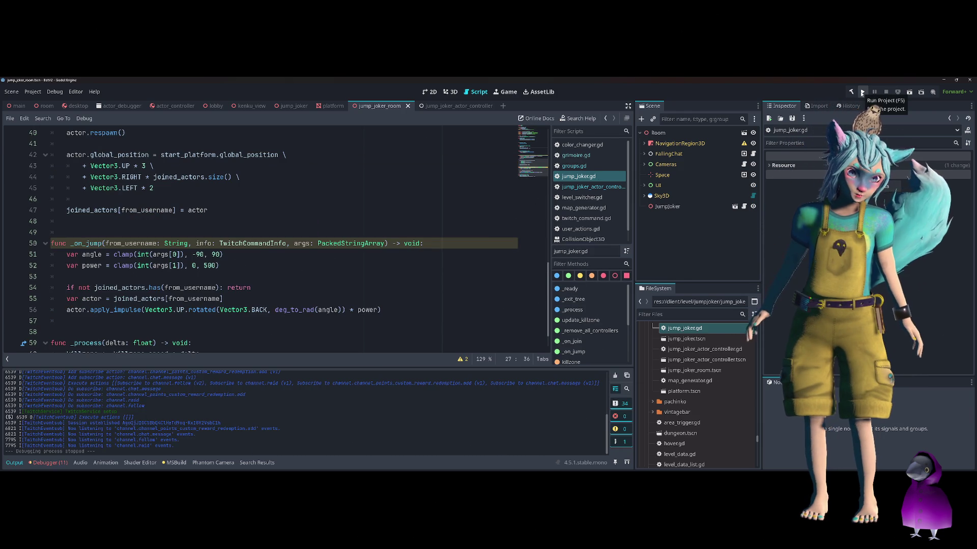
Step: Launch the project again with Run Project
scroll(313, 130, "up", 4)
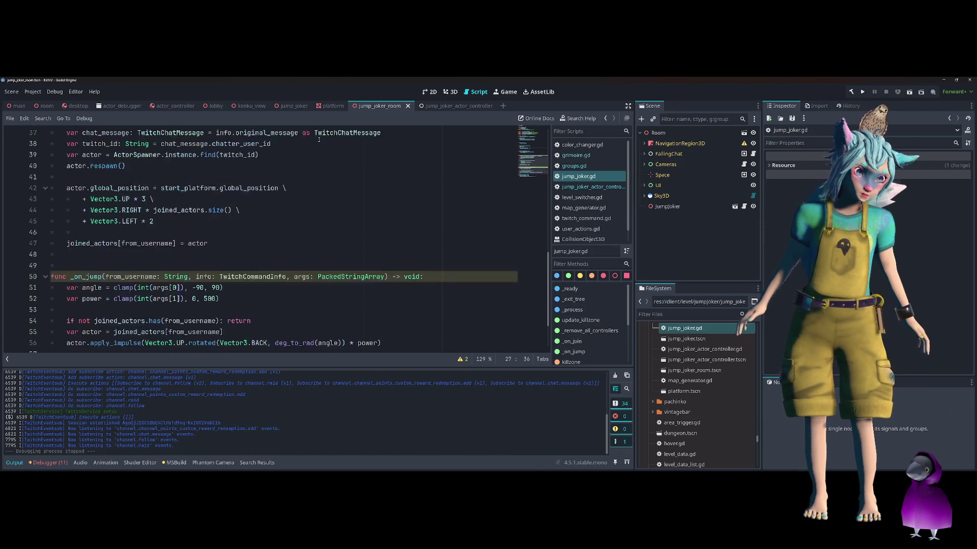
scroll(318, 139, "up", 8)
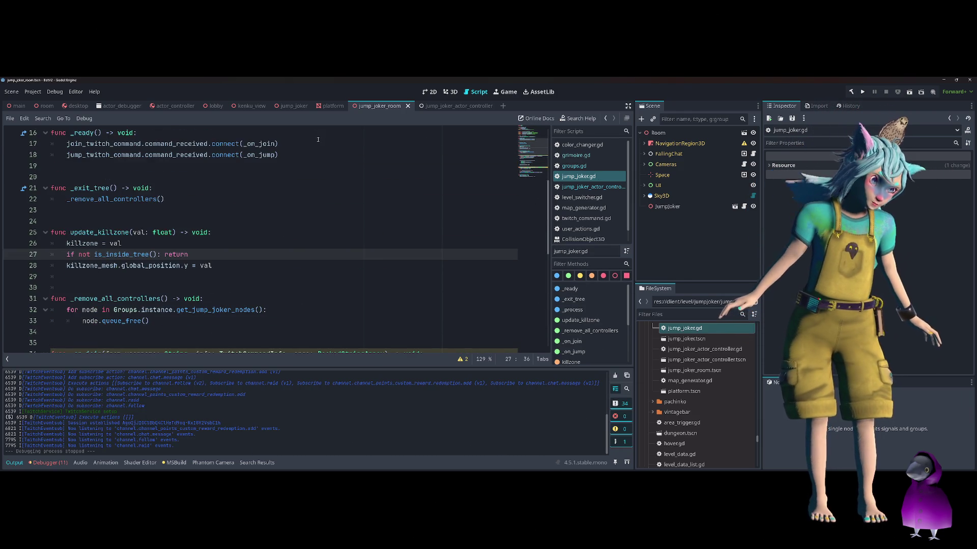
scroll(318, 139, "up", 1)
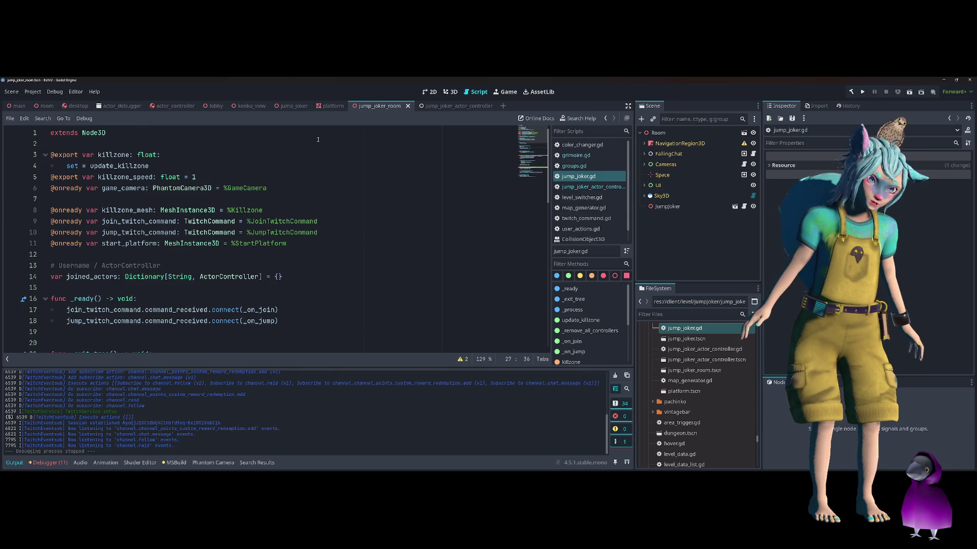
left_click(862, 93)
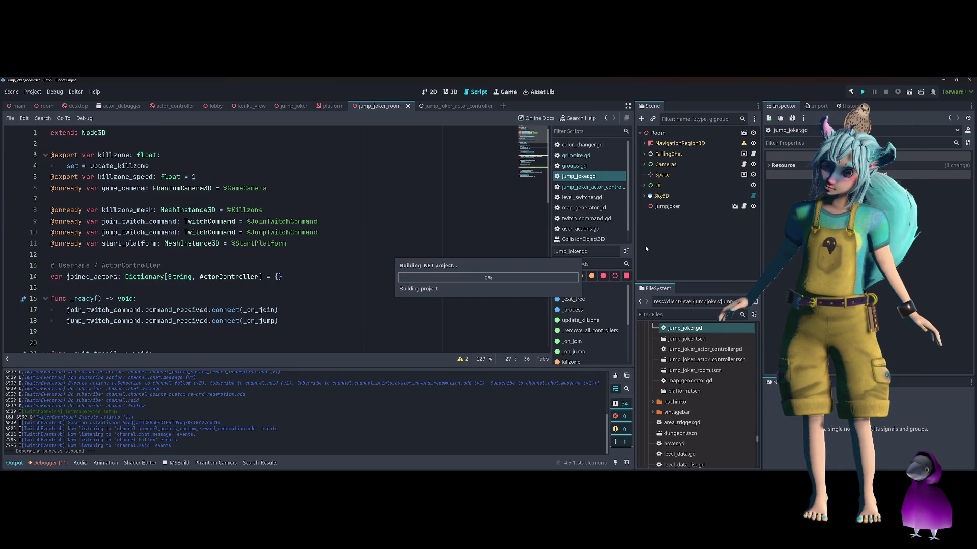
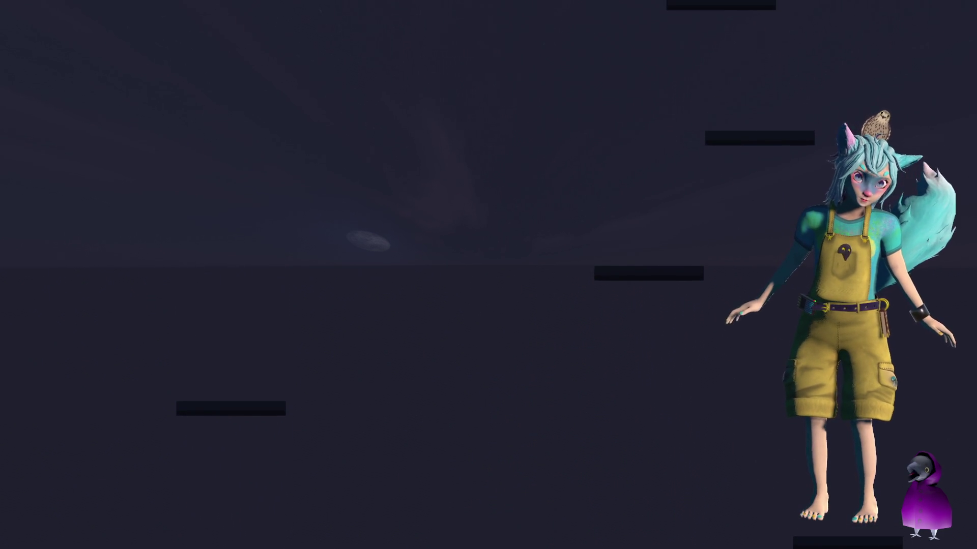
Step: Stop the jump joker playtest, relaunch it, then start closing the other project's unsaved scene
left_click(886, 91)
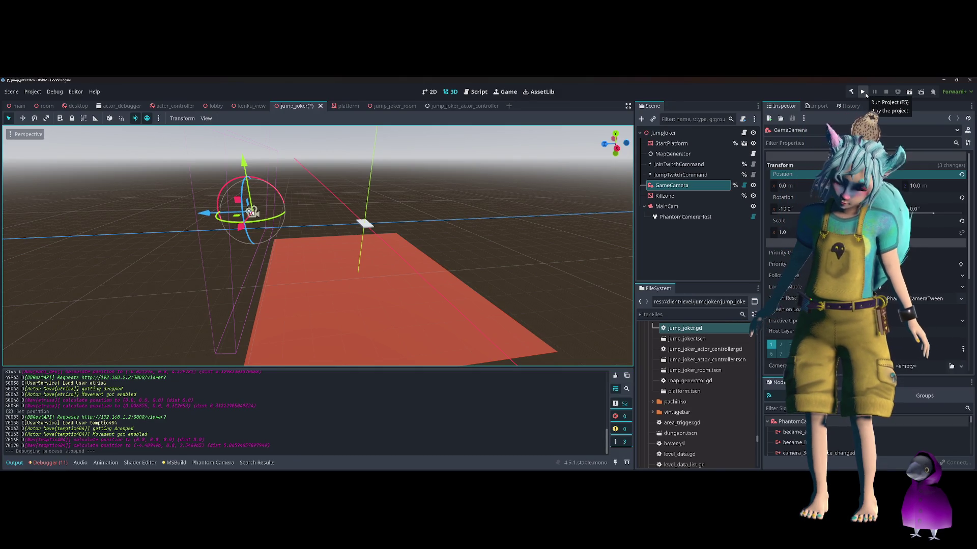
left_click(863, 93)
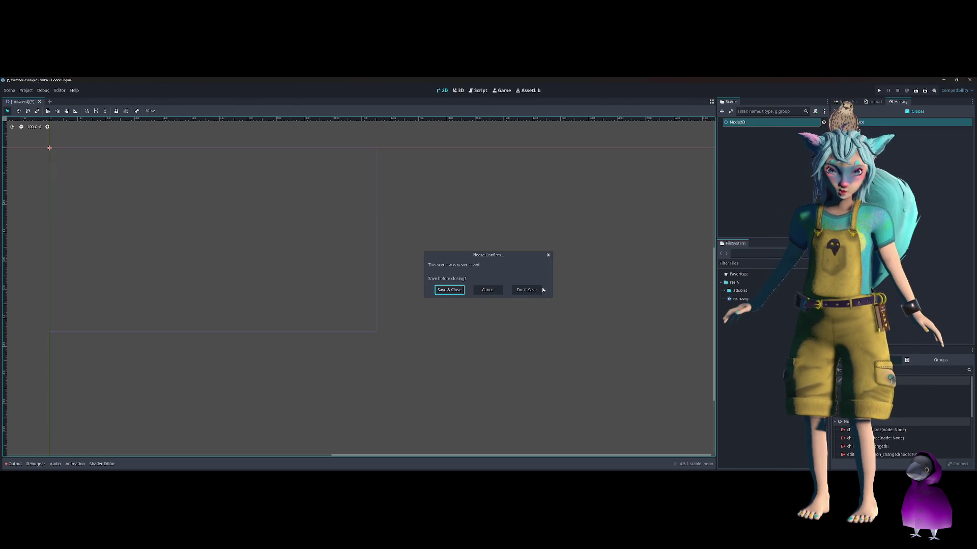
left_click(527, 290)
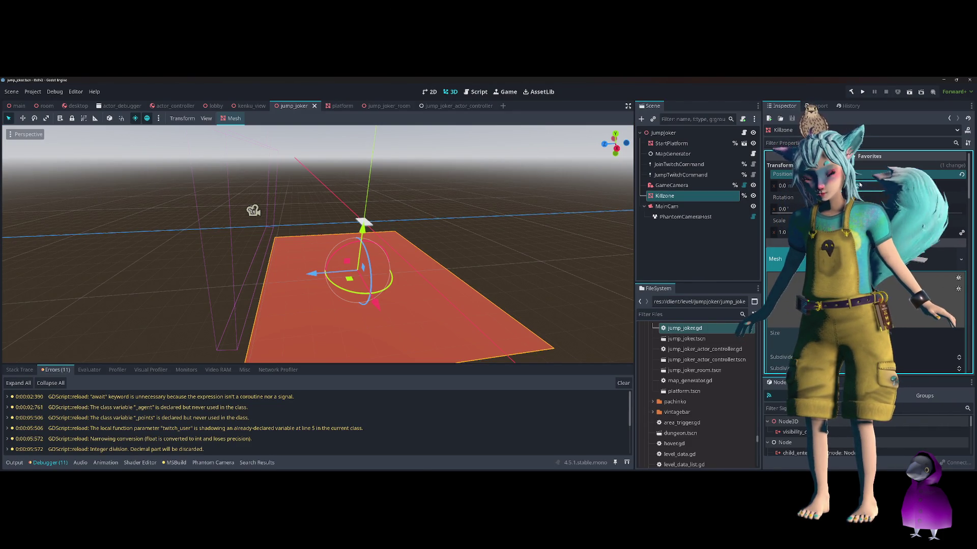
Step: Discard the other scene, nudge the Killzone Position slightly, and save jump_joker
mouse_move(862, 200)
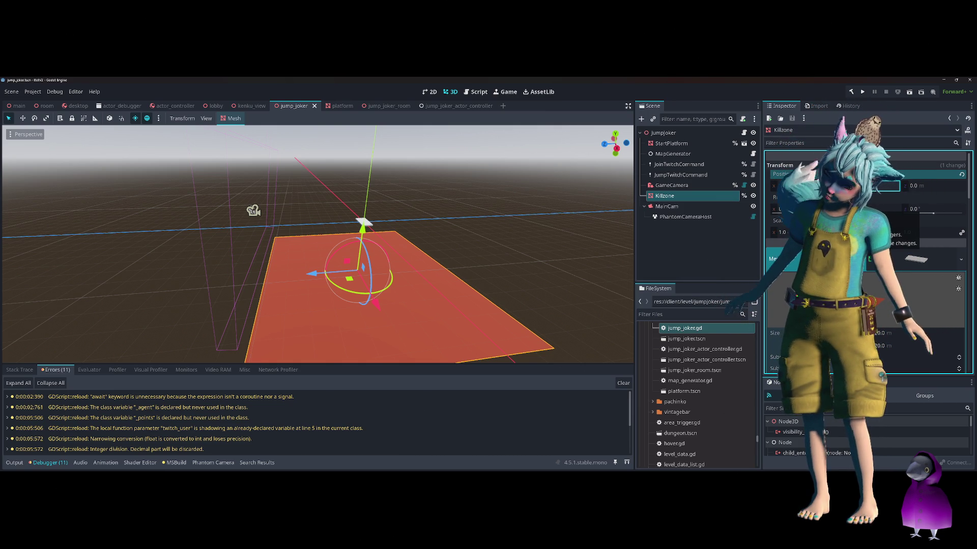
left_click_drag(916, 209, 922, 209)
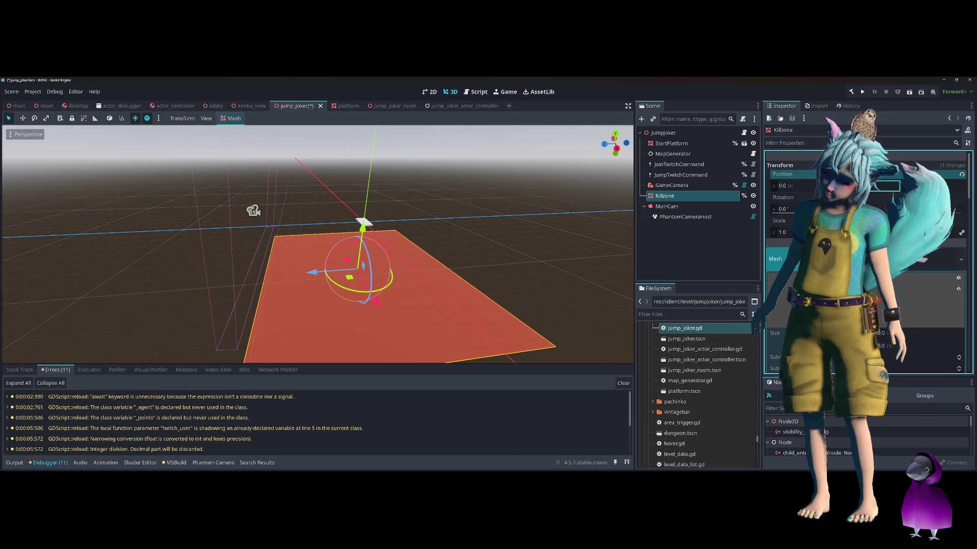
key("ctrl+s")
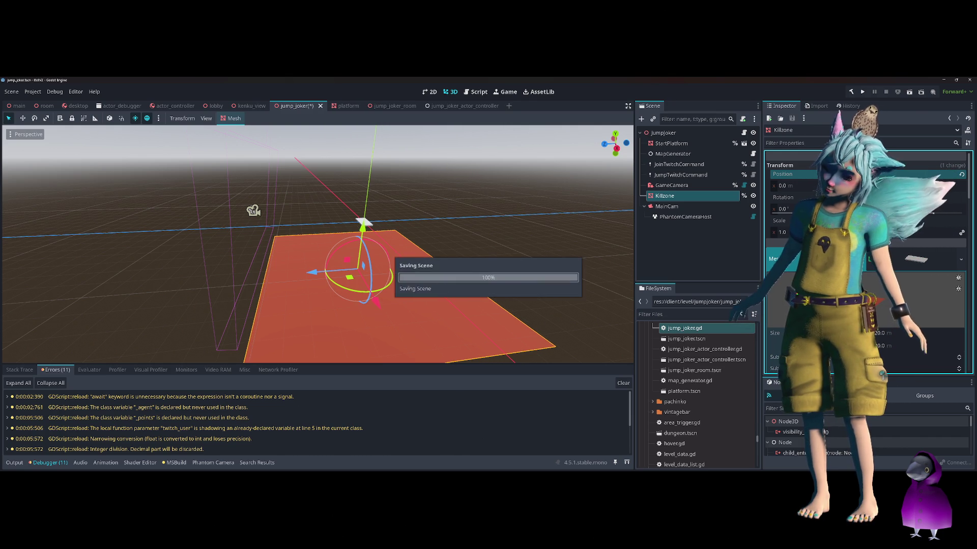
left_click(943, 80)
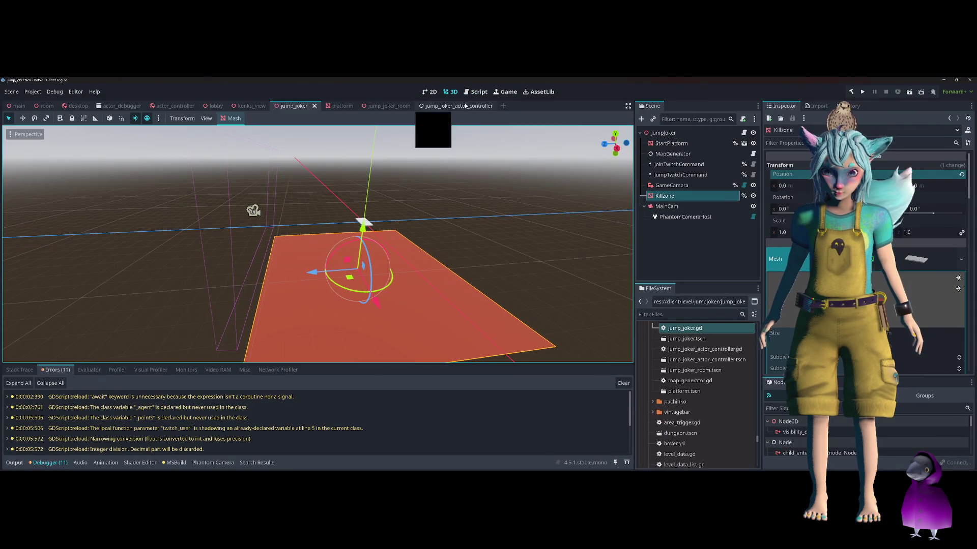
Step: Open jump_joker.gd and start a new line at the end of _ready after line 18
left_click(476, 91)
scroll(309, 178, "up", 1)
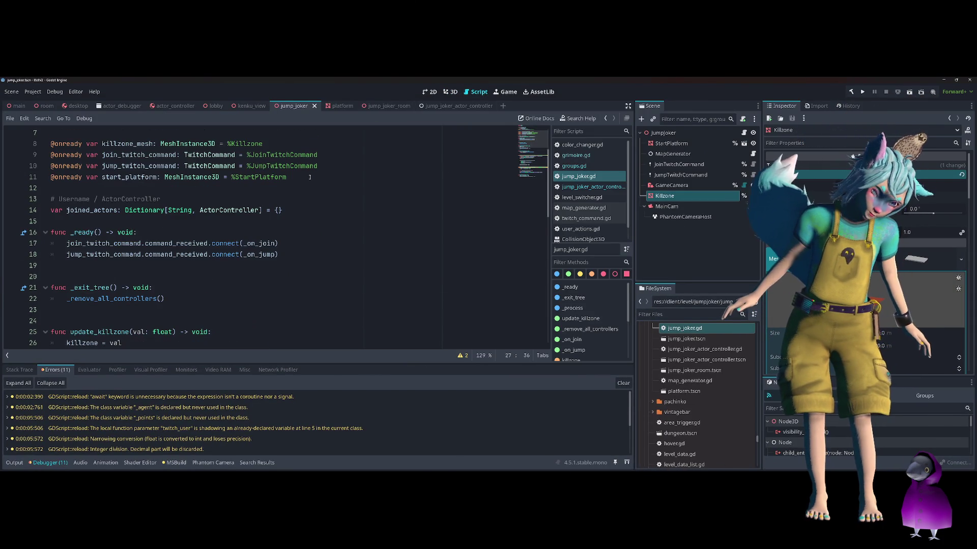
scroll(310, 178, "down", 1)
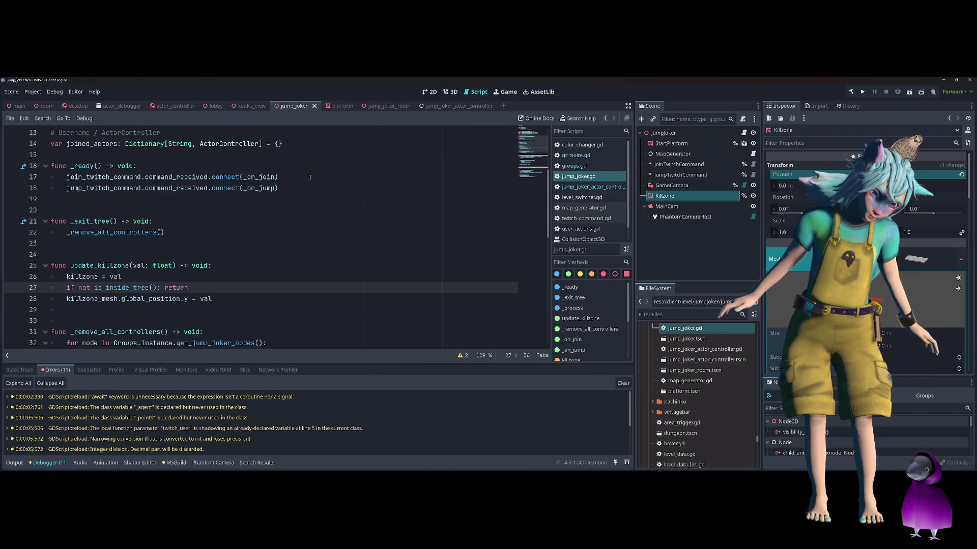
scroll(310, 177, "up", 4)
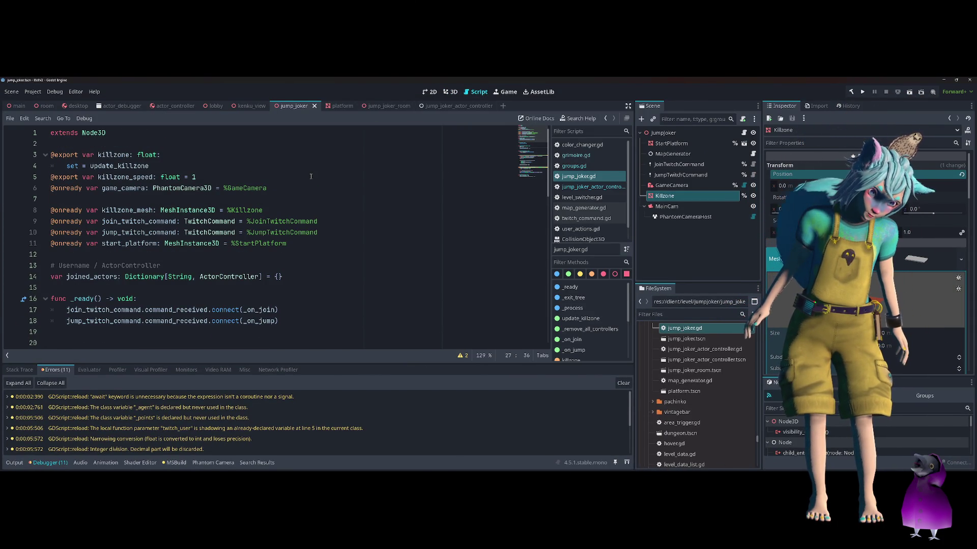
scroll(219, 166, "down", 1)
scroll(131, 155, "up", 1)
left_click(131, 155)
scroll(284, 262, "down", 2)
left_click(300, 256)
key("Return")
Step: Add 'killzone = killzone_mesh.global_position.y', save the script and run the project
type("killzone")
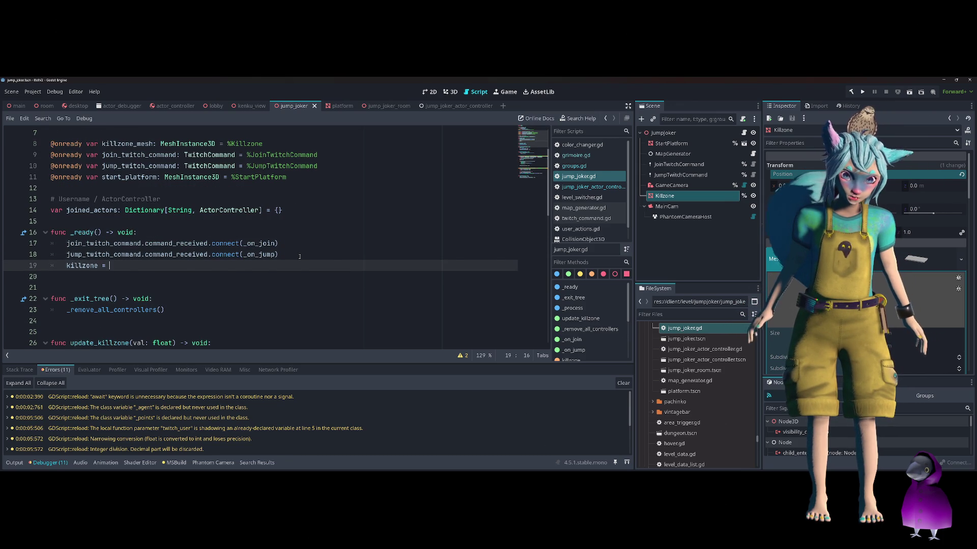
type(" = k")
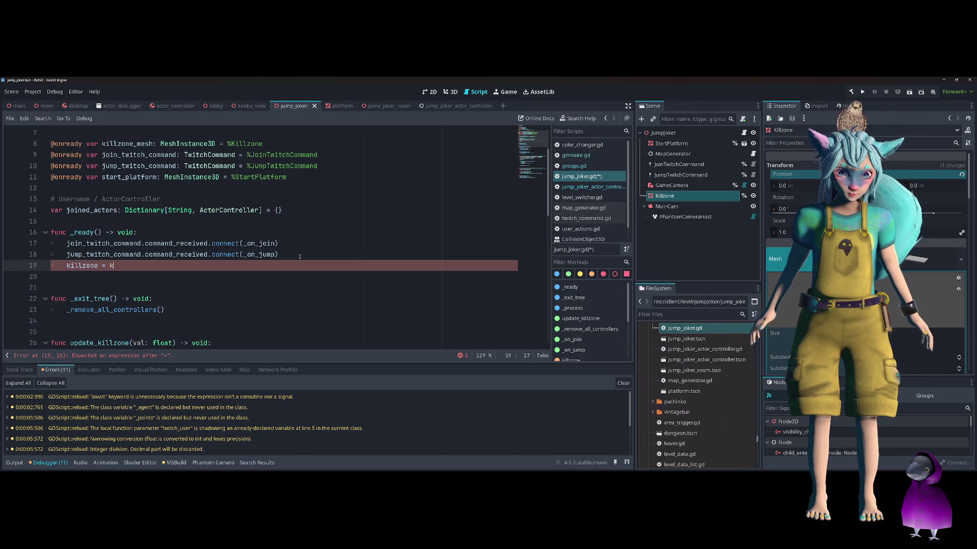
type("il")
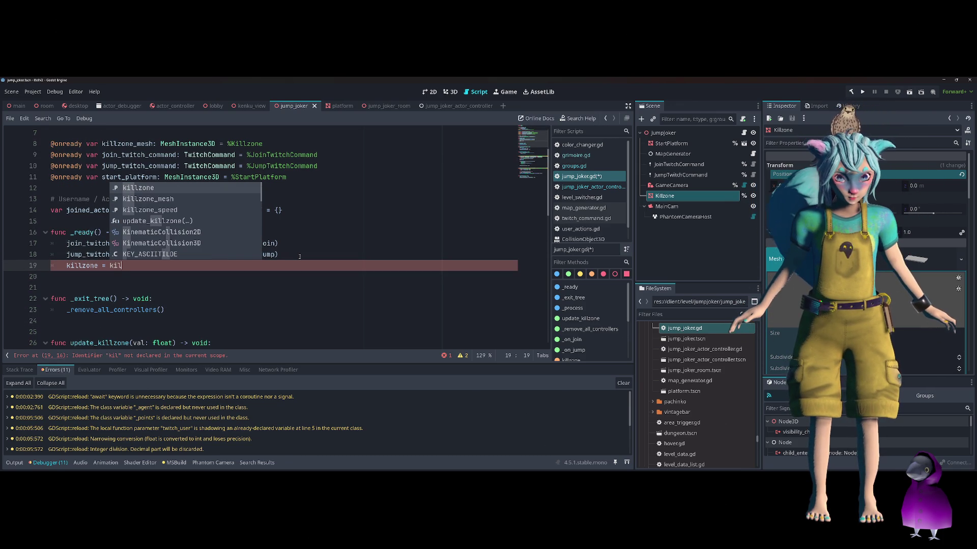
key("Down")
key("Return")
type(".")
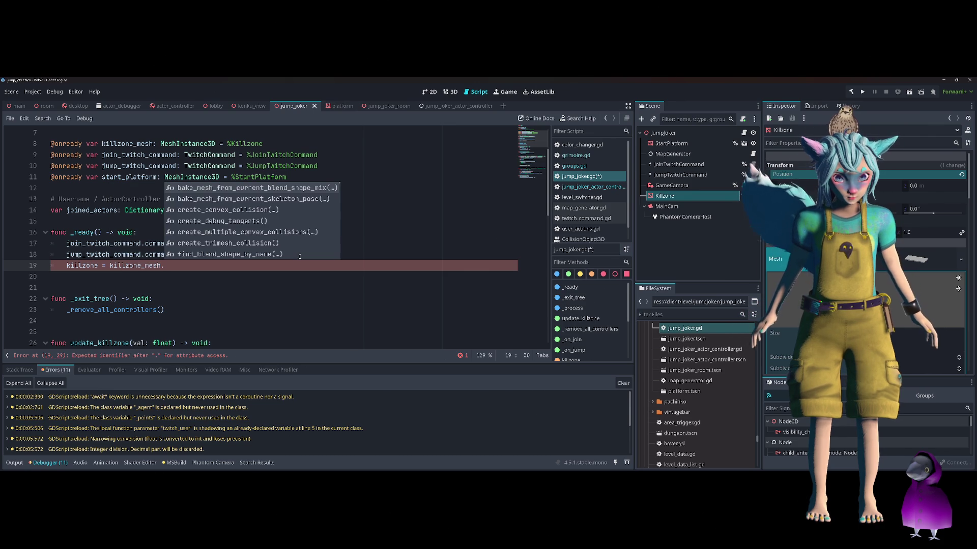
type("global")
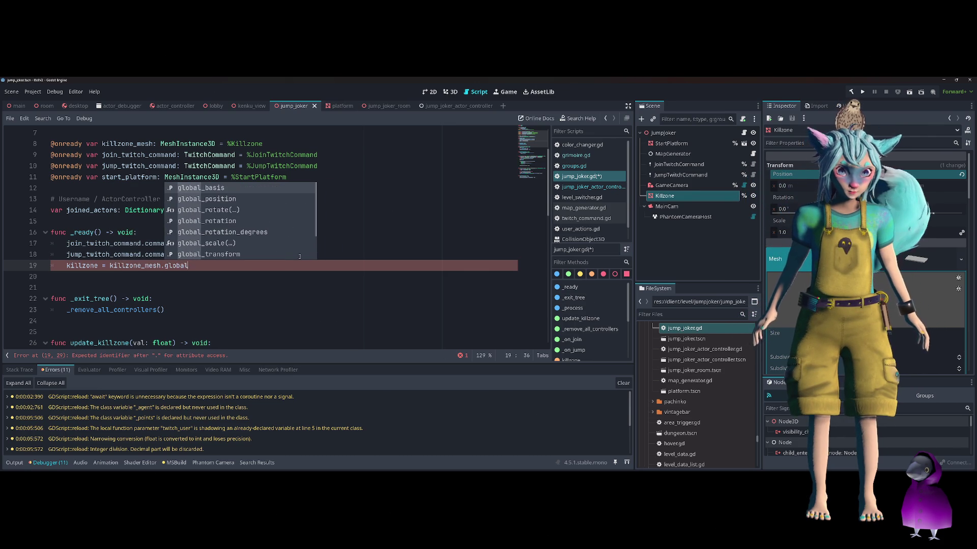
key("Return")
type(".yu")
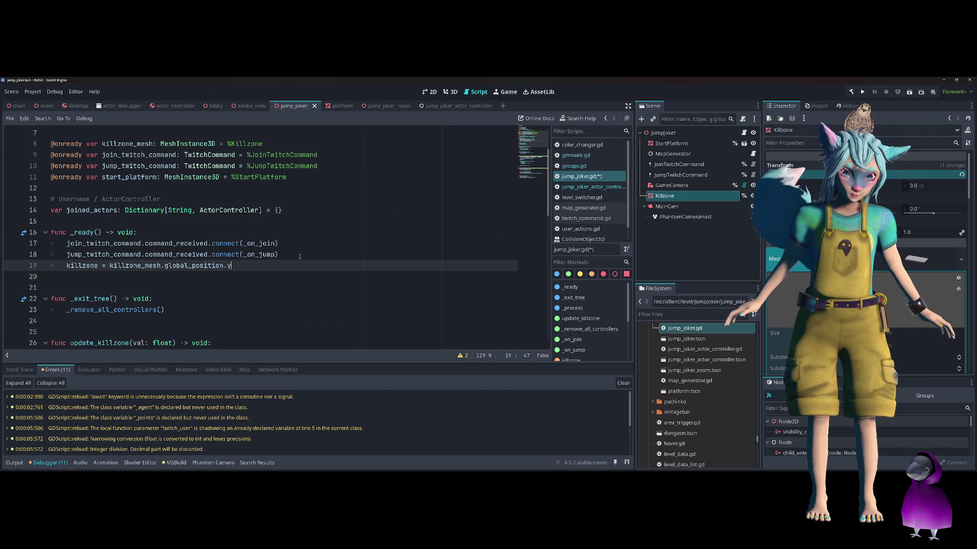
key("ctrl+s")
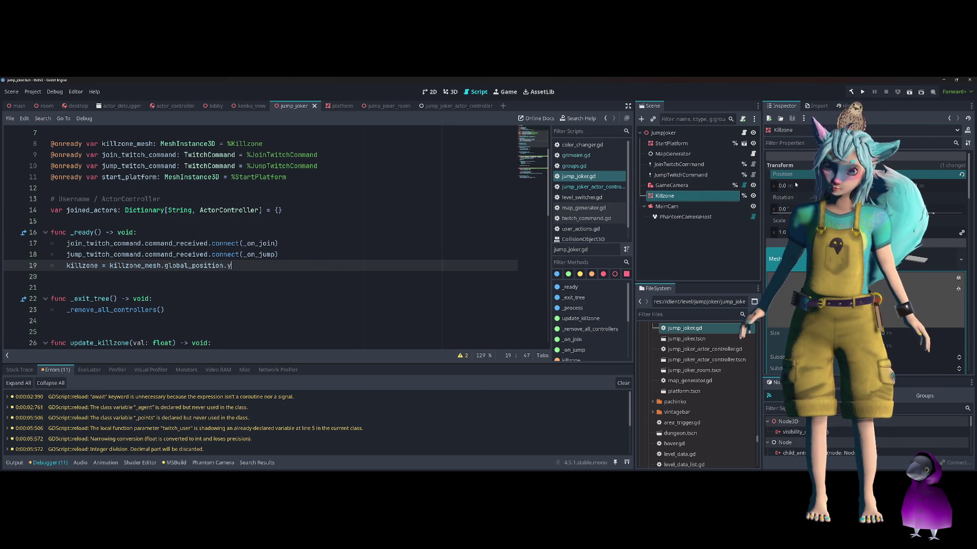
key("F5")
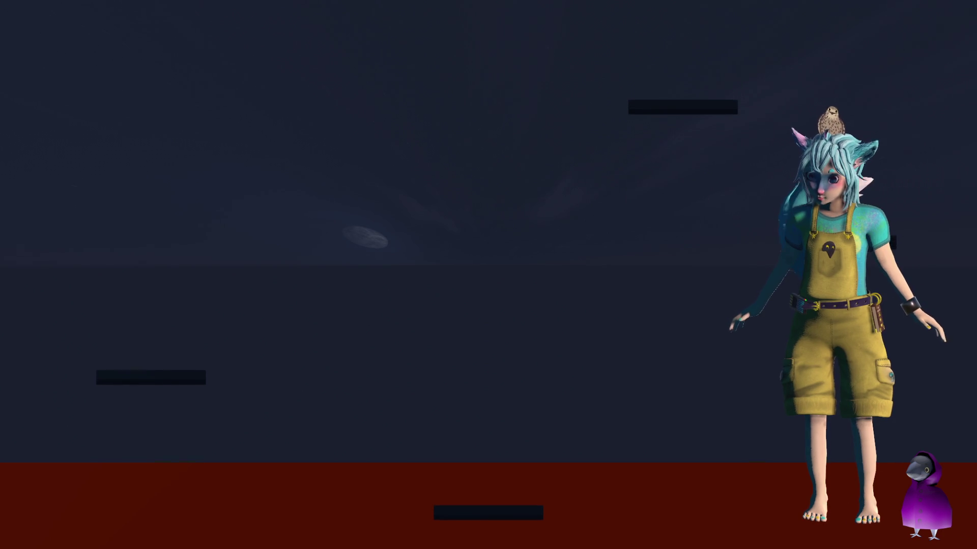
Step: Restart the playtest to test the red killzone floor, then stop the game
key("F5")
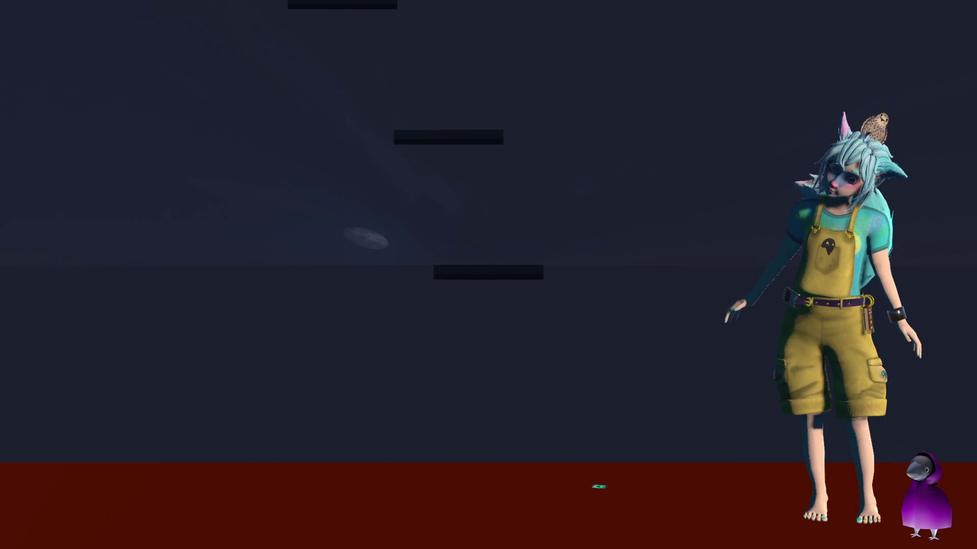
left_click(884, 93)
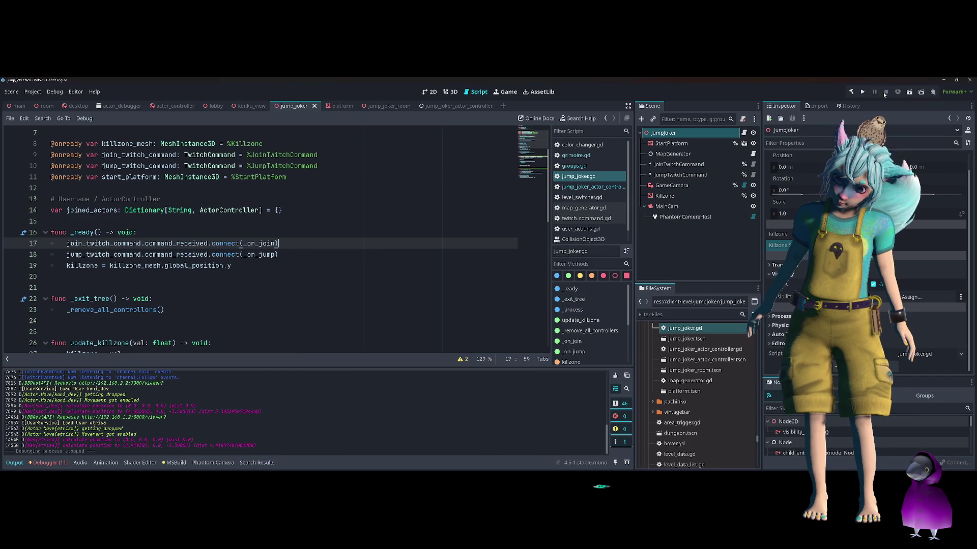
Step: Look over the jump_joker_room and platform scenes in 3D, then return to jump_joker
left_click(250, 309)
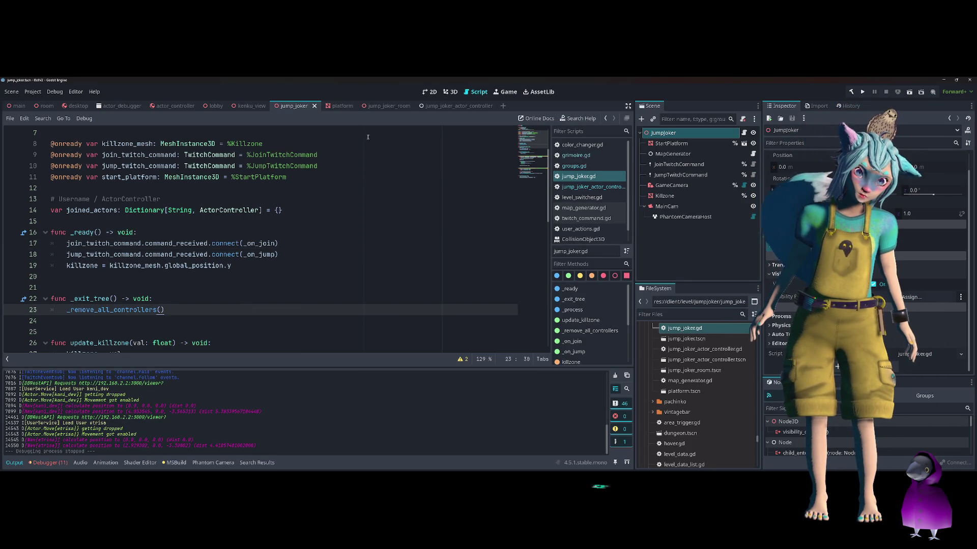
left_click(375, 107)
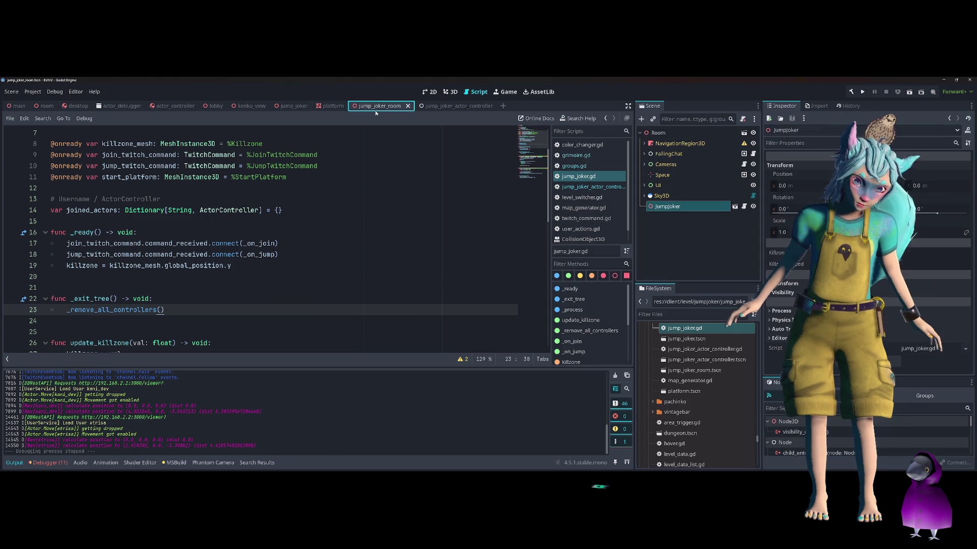
left_click(328, 107)
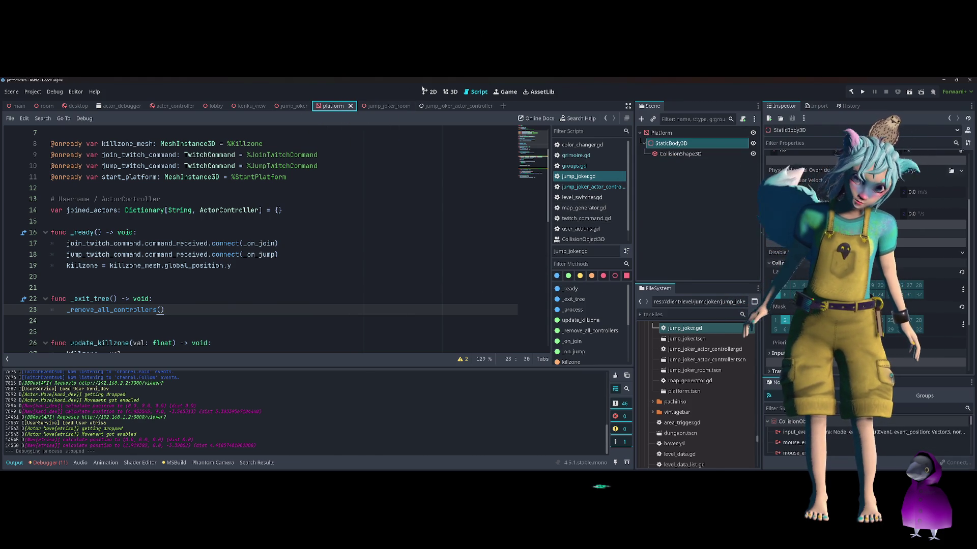
left_click(450, 92)
left_click_drag(561, 187, 562, 168)
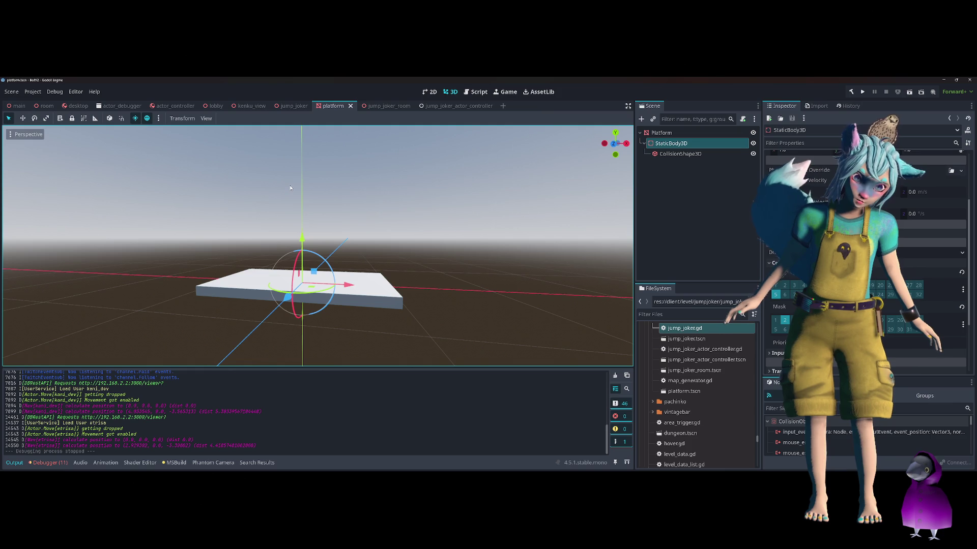
left_click(292, 106)
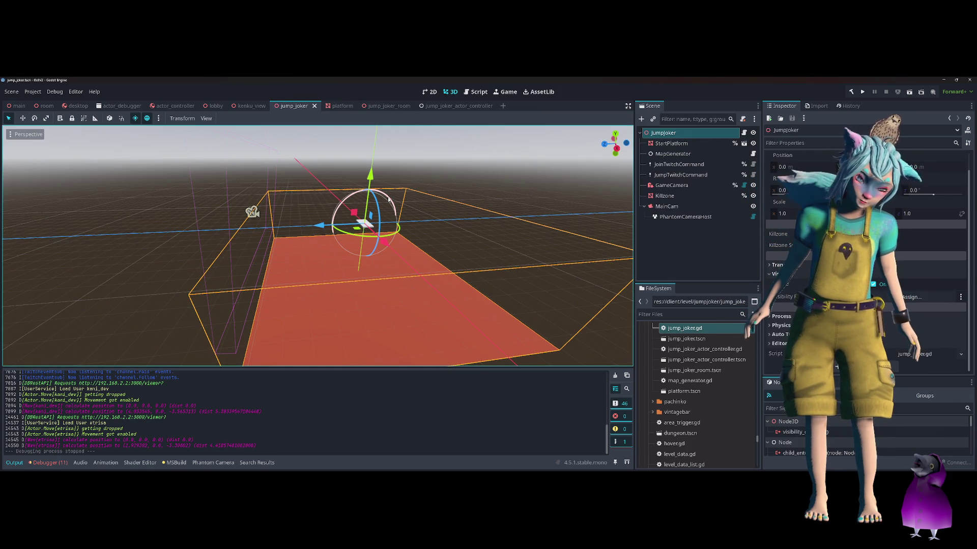
mouse_move(388, 199)
left_mouse_down()
mouse_move(297, 199)
mouse_move(359, 213)
left_mouse_up()
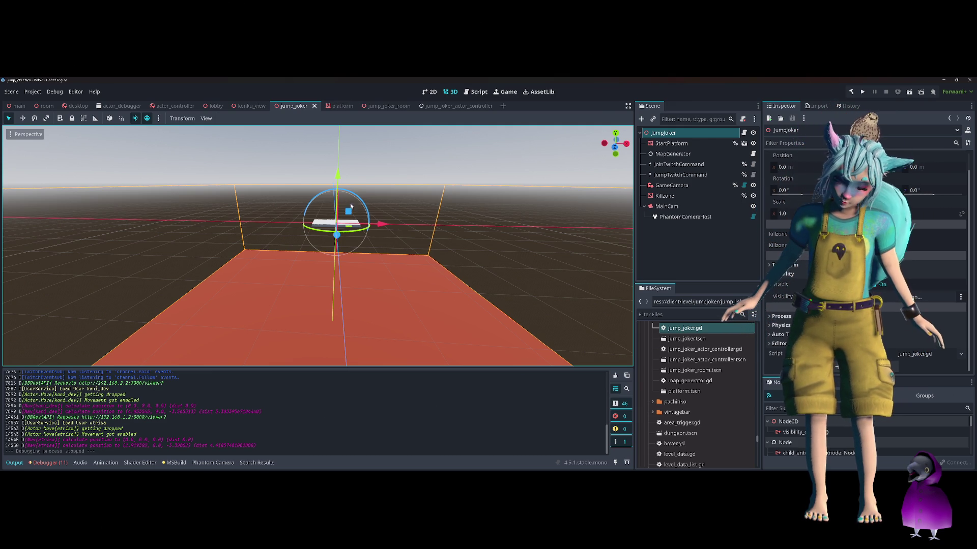
scroll(677, 338, "up", 3)
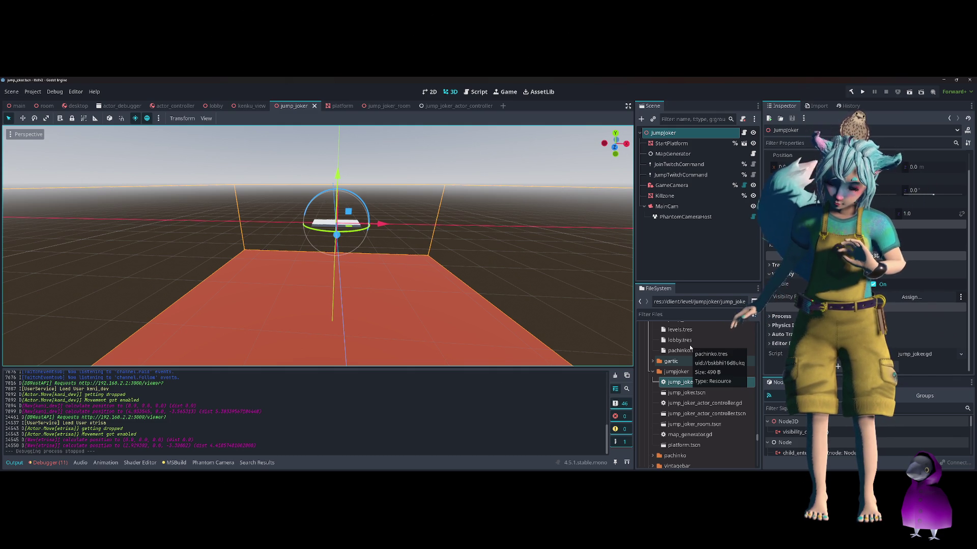
left_click(433, 220)
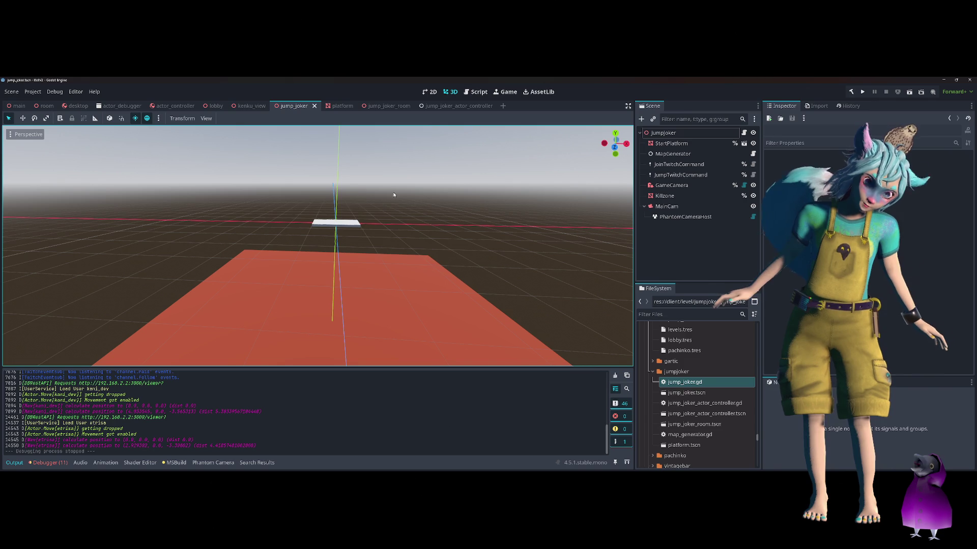
left_click(336, 222)
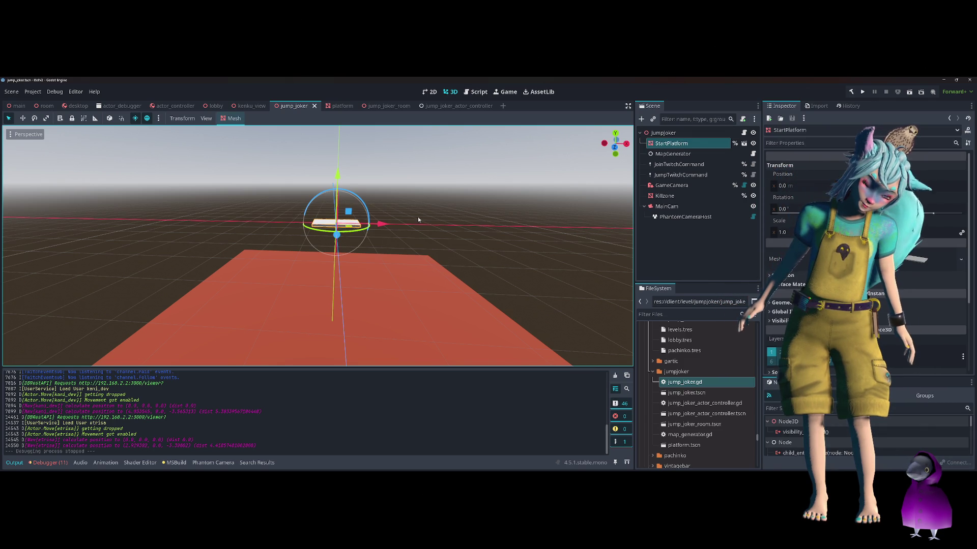
Step: In the main scene, quick-load levels.tres as the LevelSwitcher's Levels list
left_click(19, 106)
left_click(934, 178)
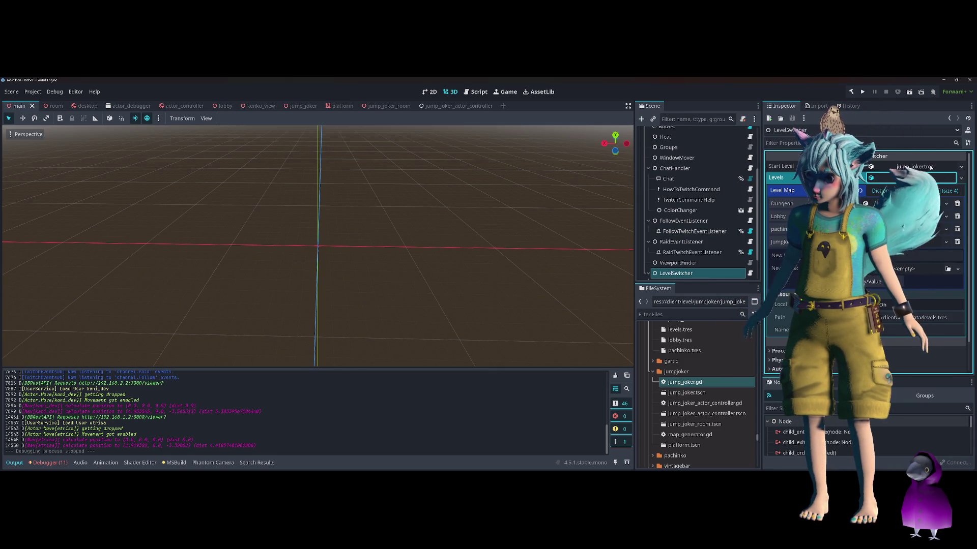
left_click(678, 313)
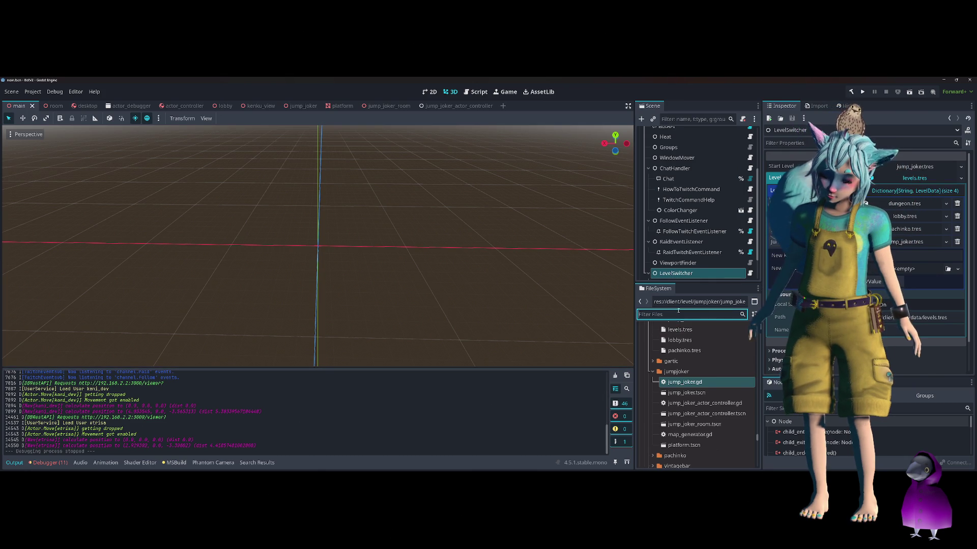
scroll(691, 397, "up", 1)
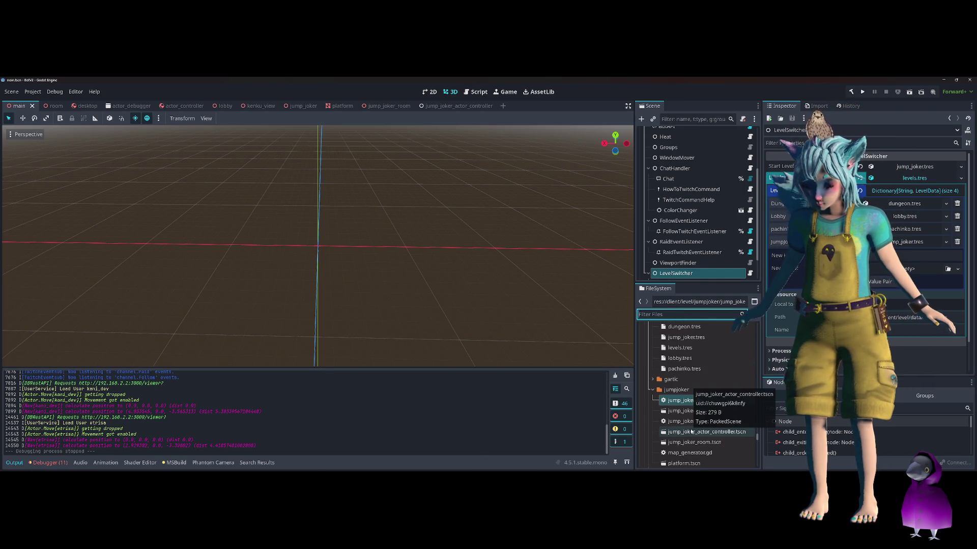
left_click(961, 178)
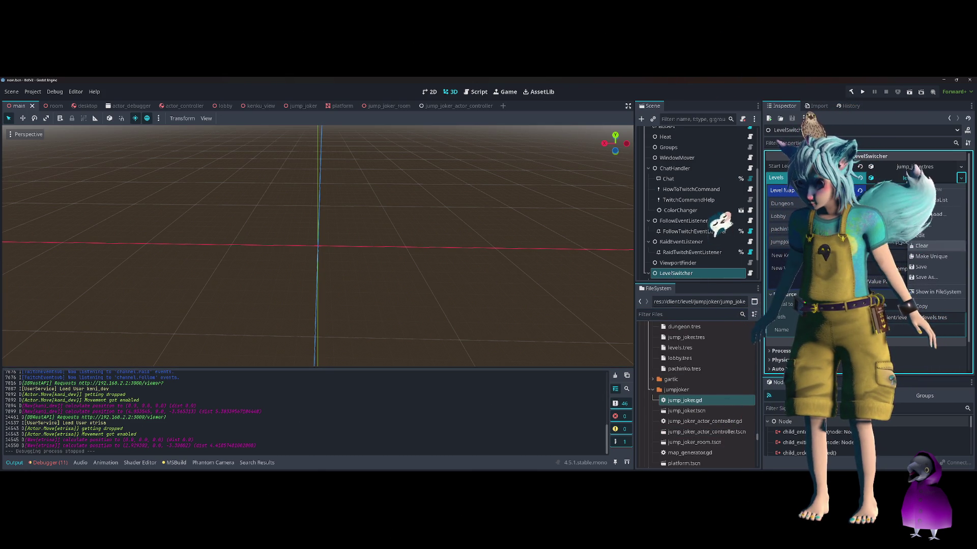
left_click(930, 215)
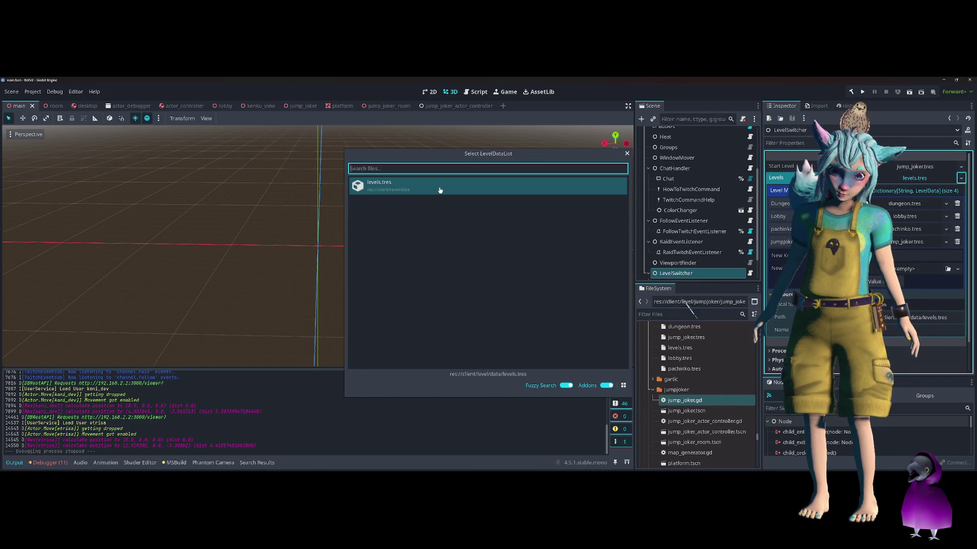
key("Return")
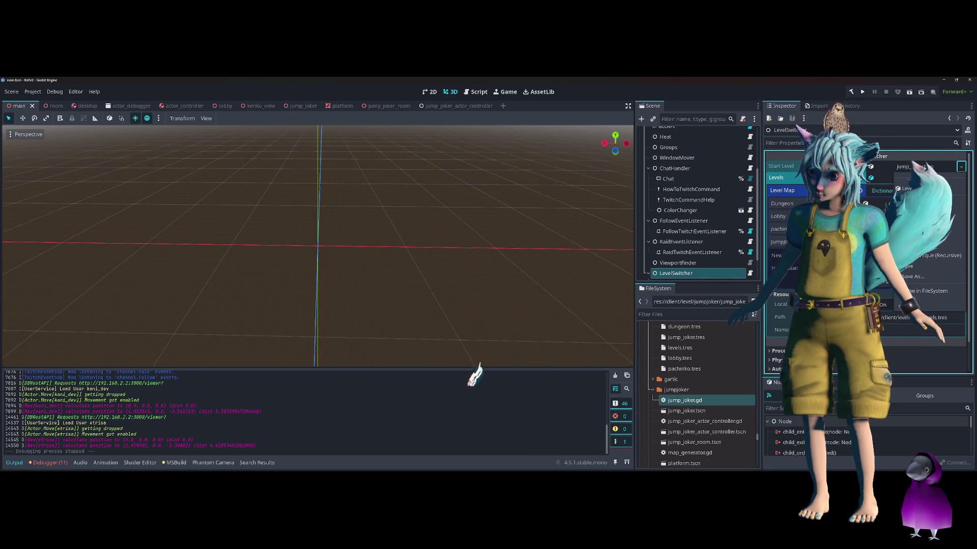
Step: Quick-load lobby.tres as the Start Level and run the project
left_click(961, 167)
left_click(931, 204)
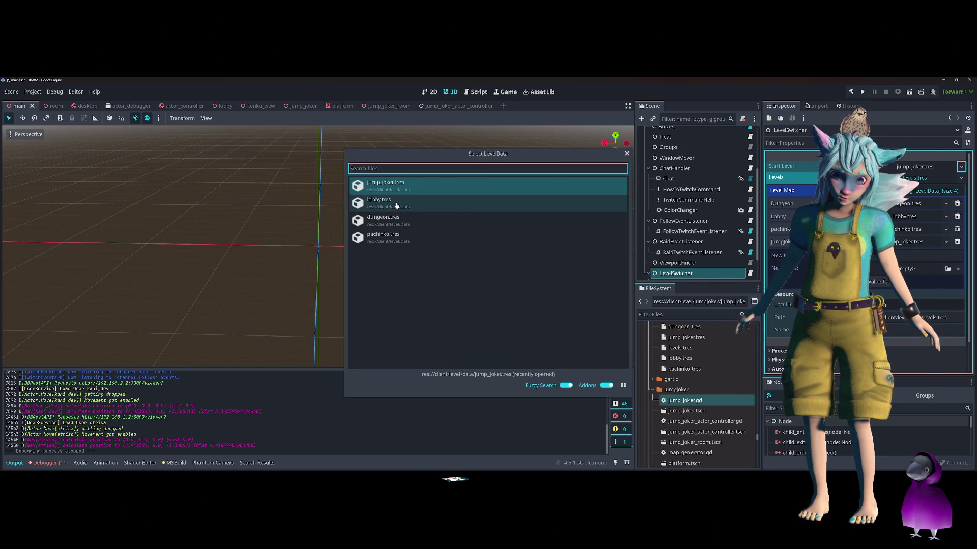
left_click(397, 203)
left_click(862, 91)
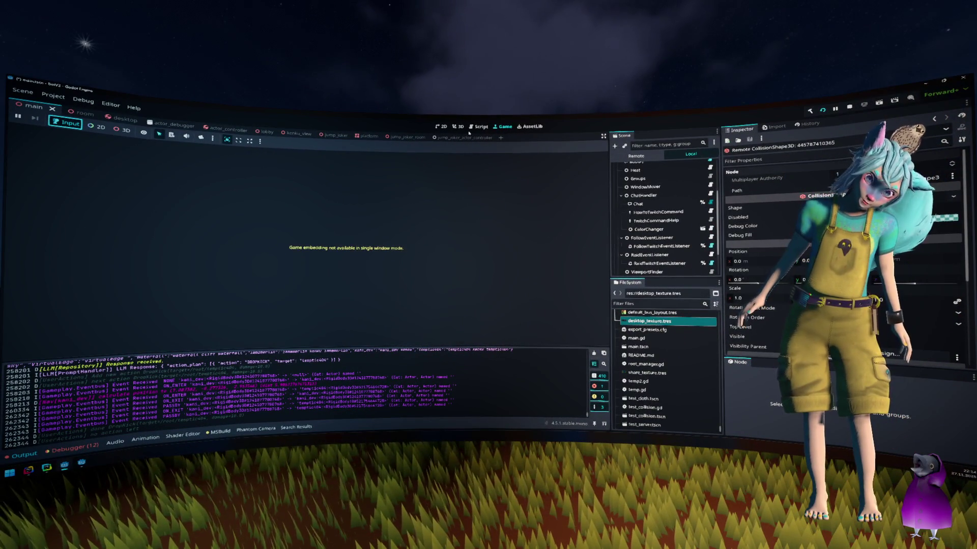
left_click(474, 131)
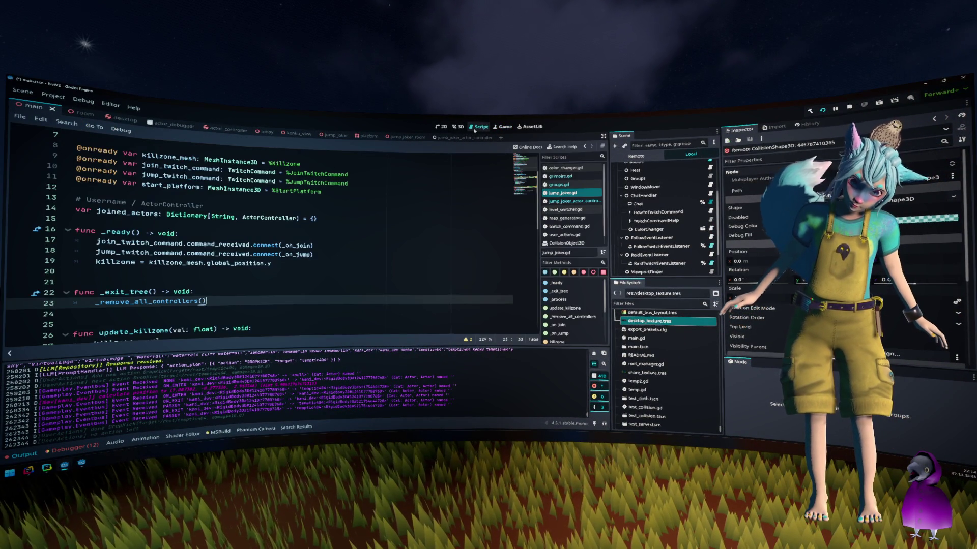
scroll(441, 179, "down", 3)
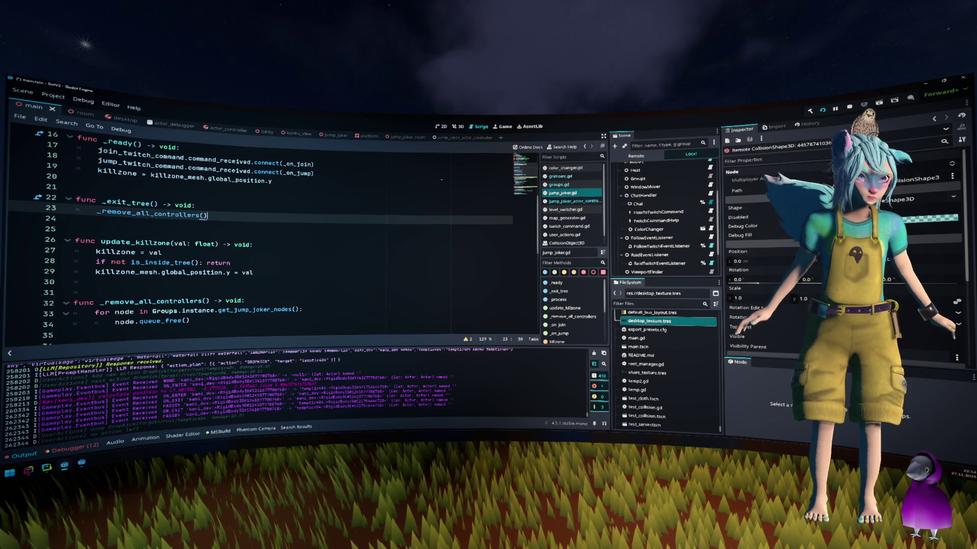
scroll(442, 179, "down", 1)
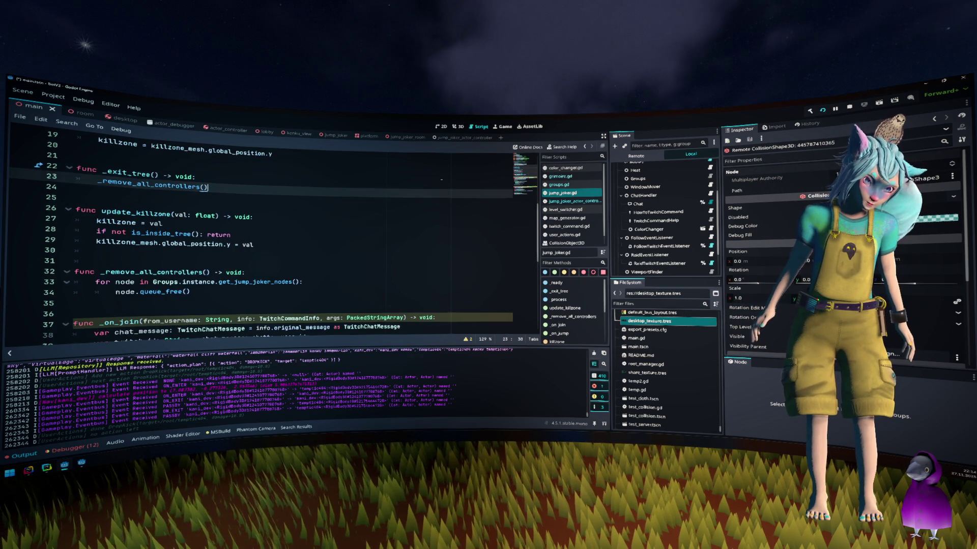
scroll(442, 179, "down", 7)
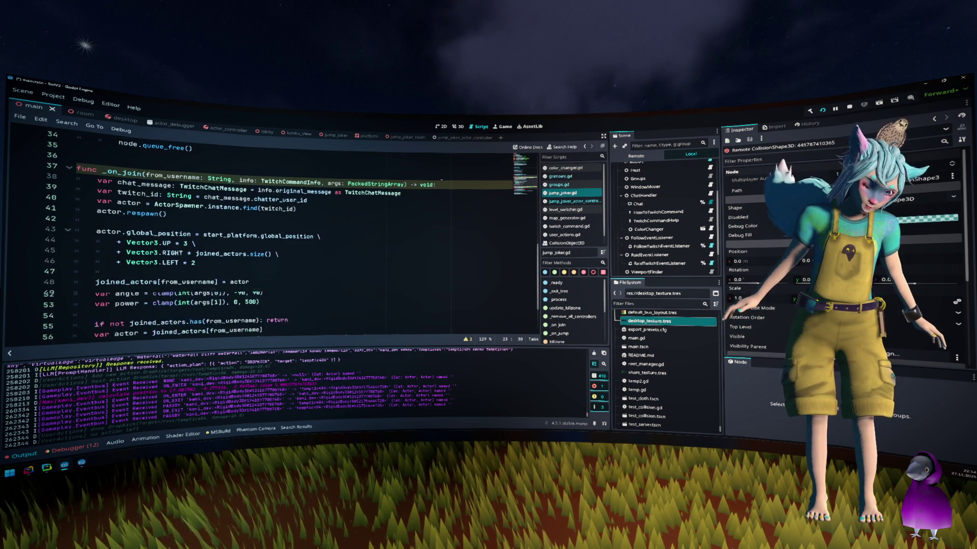
scroll(441, 179, "down", 1)
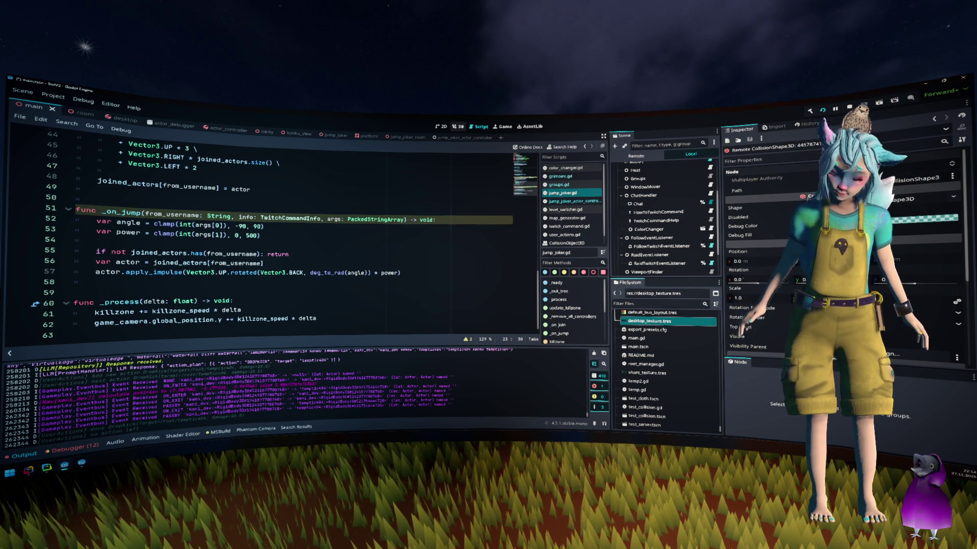
left_click(457, 126)
left_click(476, 127)
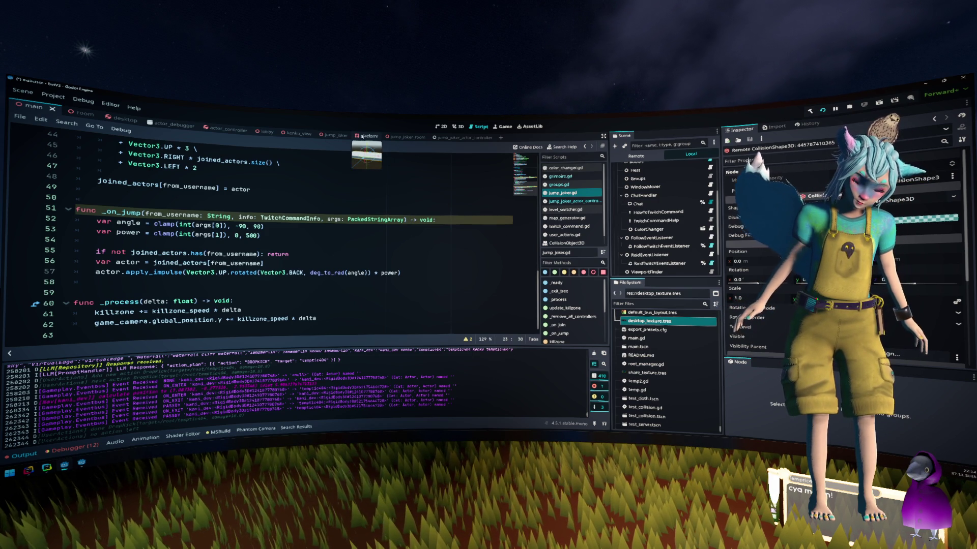
Step: Open jump_joker_room from the lobby tab and orbit around the joker platform in 3D
left_click(264, 133)
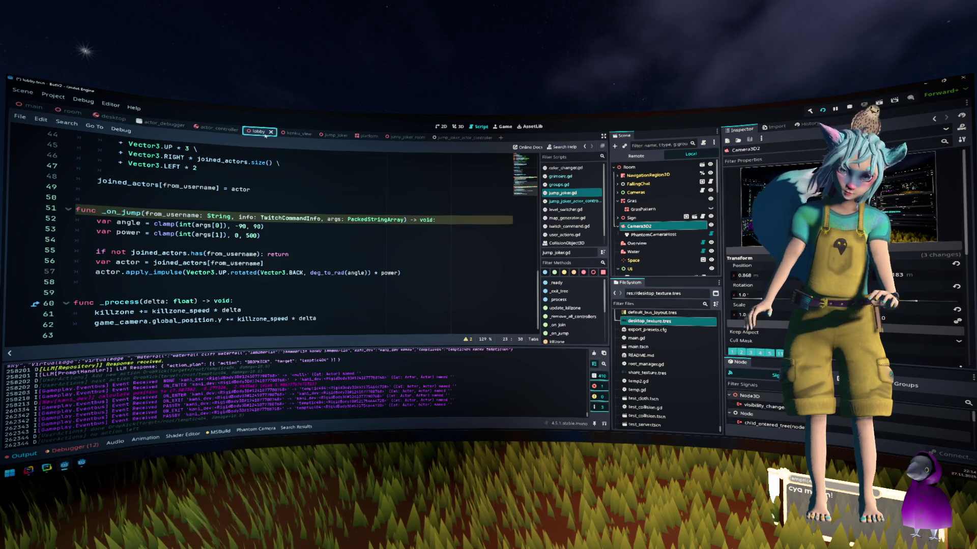
left_click(407, 136)
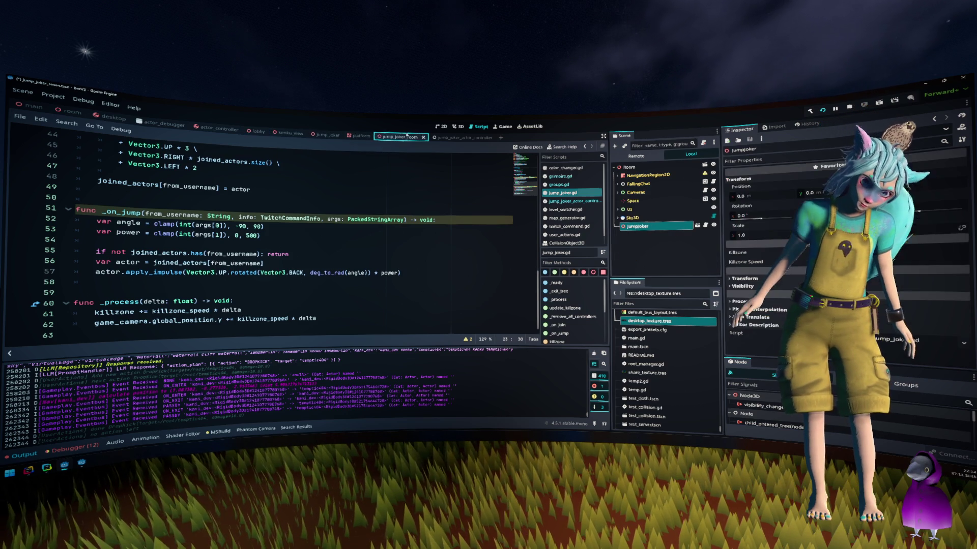
left_click(457, 127)
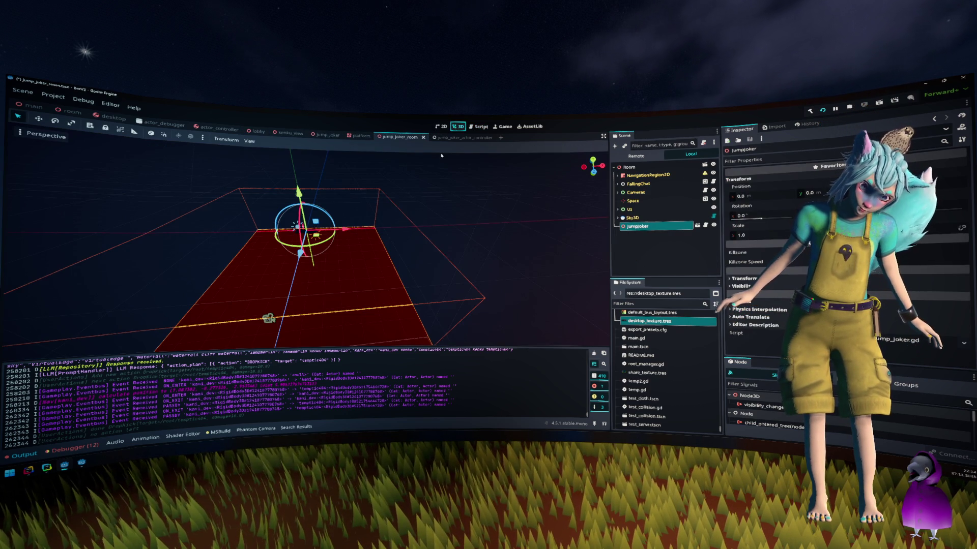
scroll(442, 155, "up", 3)
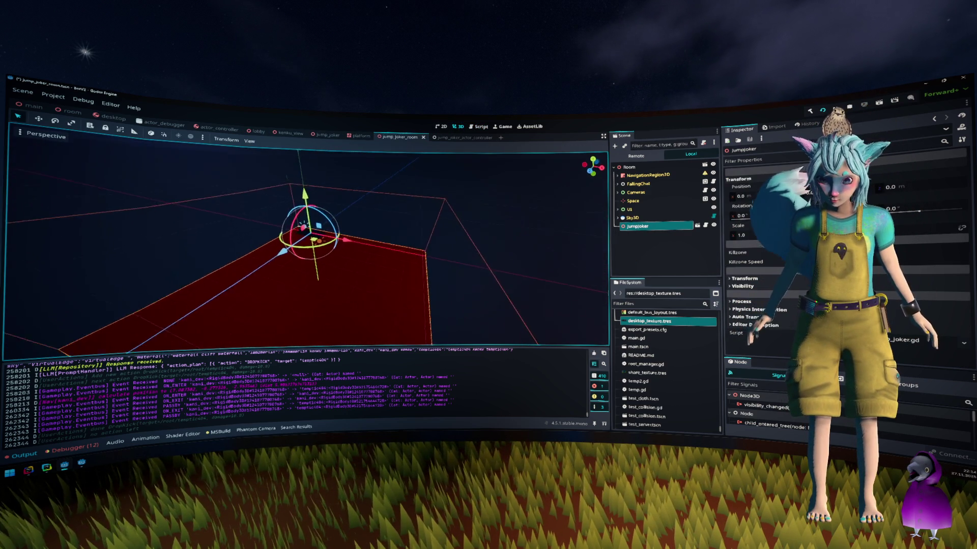
left_click_drag(442, 199, 451, 204)
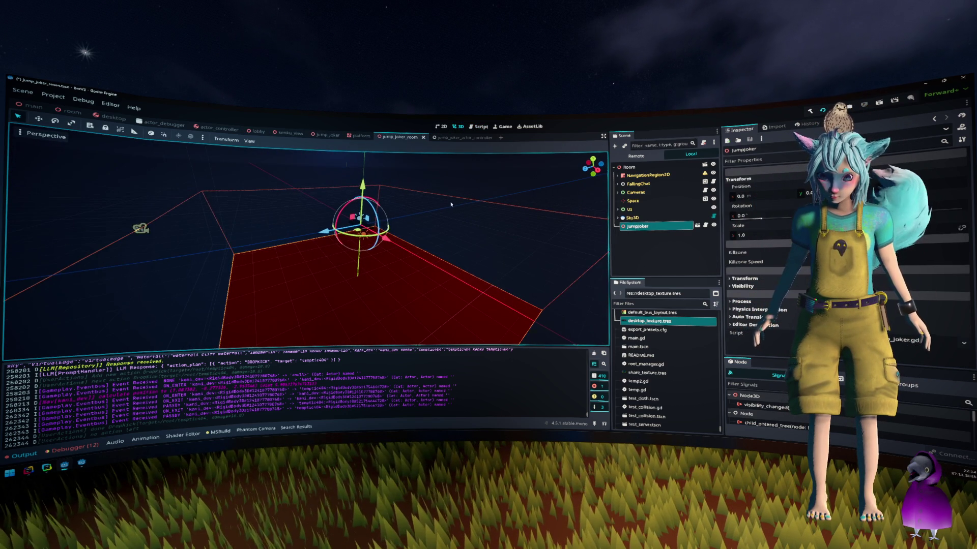
Step: Open the JumpJoker instance and inspect GameCamera, MainCam and StartPlatform's mesh size
left_click(696, 226)
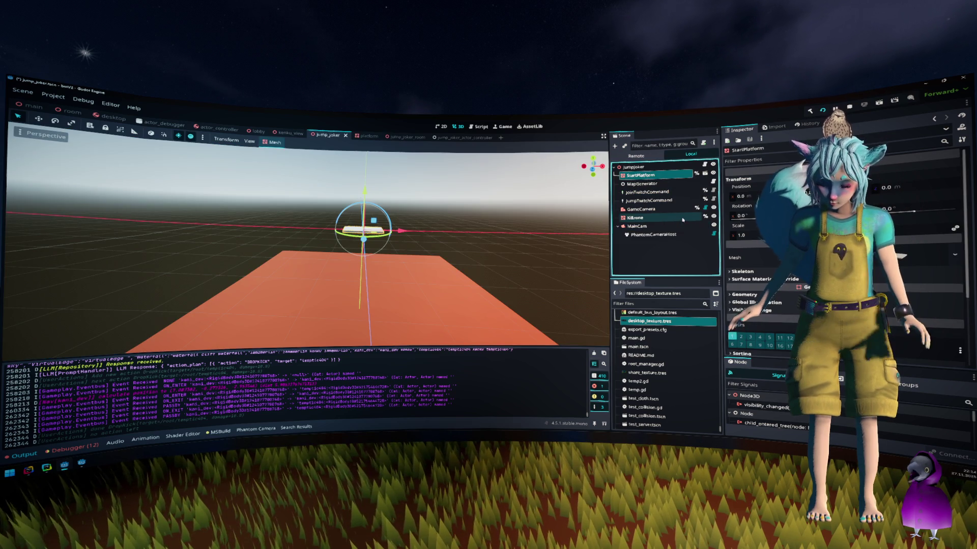
left_click(662, 210)
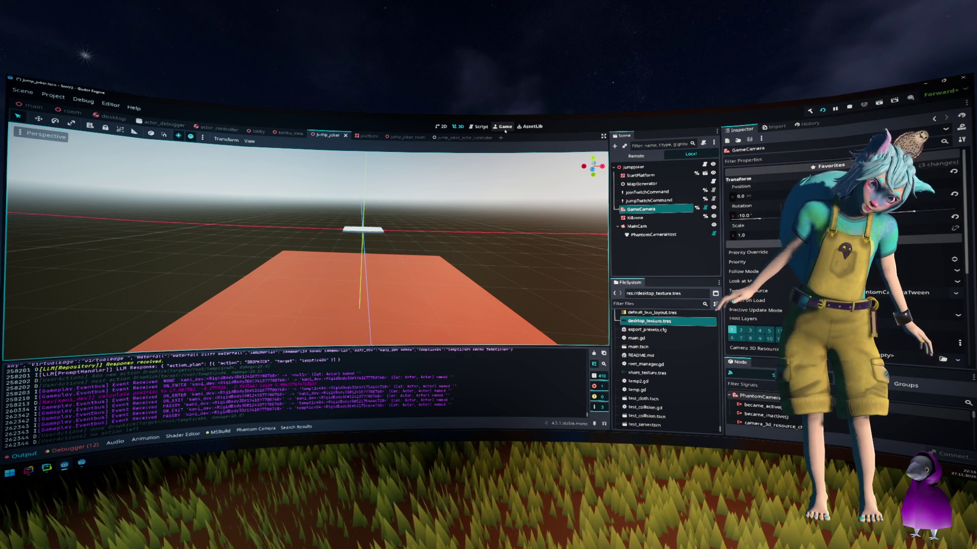
left_click(641, 227)
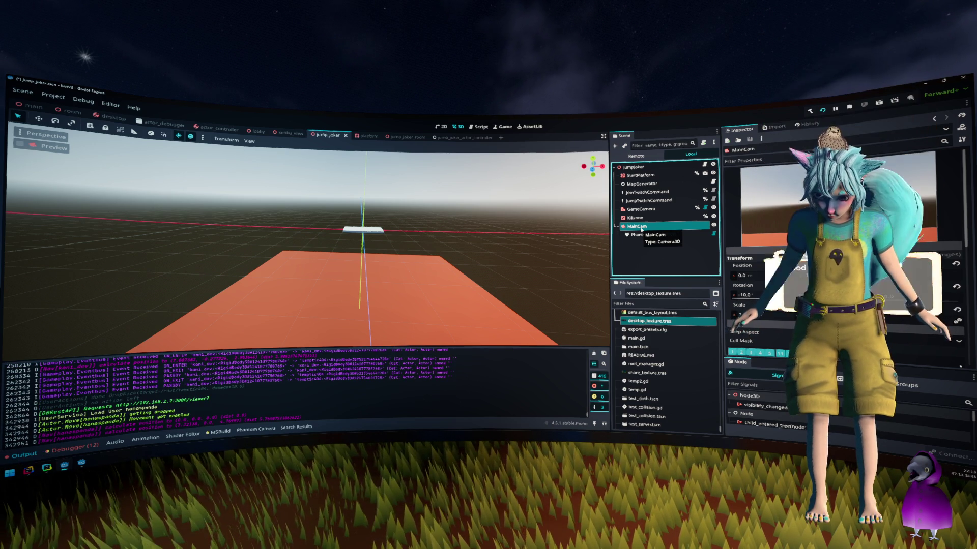
left_click(640, 175)
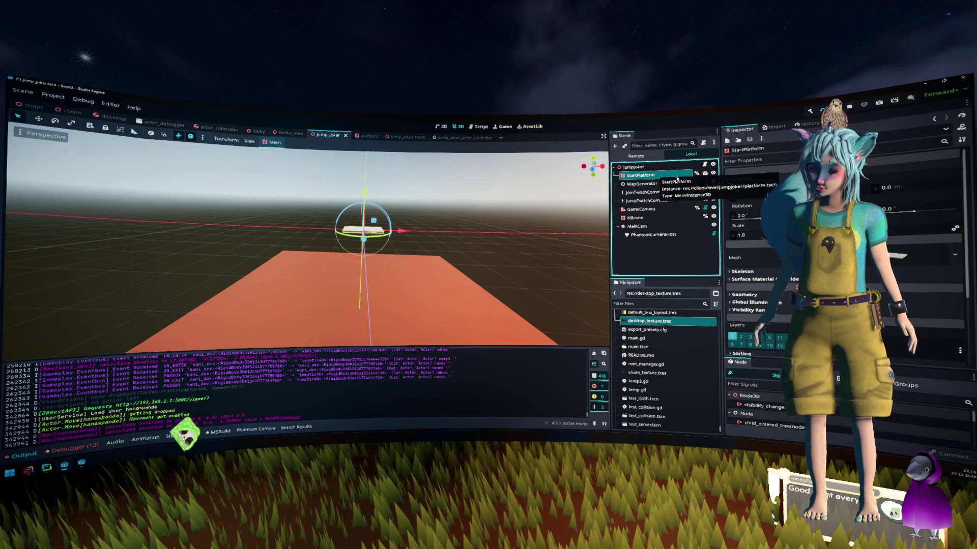
left_click(895, 265)
scroll(865, 255, "down", 2)
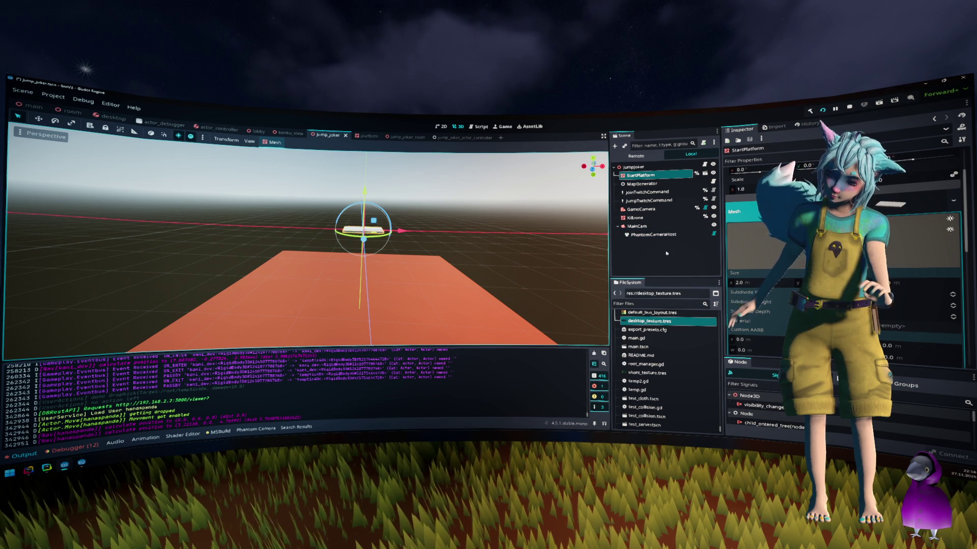
left_click(617, 235)
left_click(422, 216)
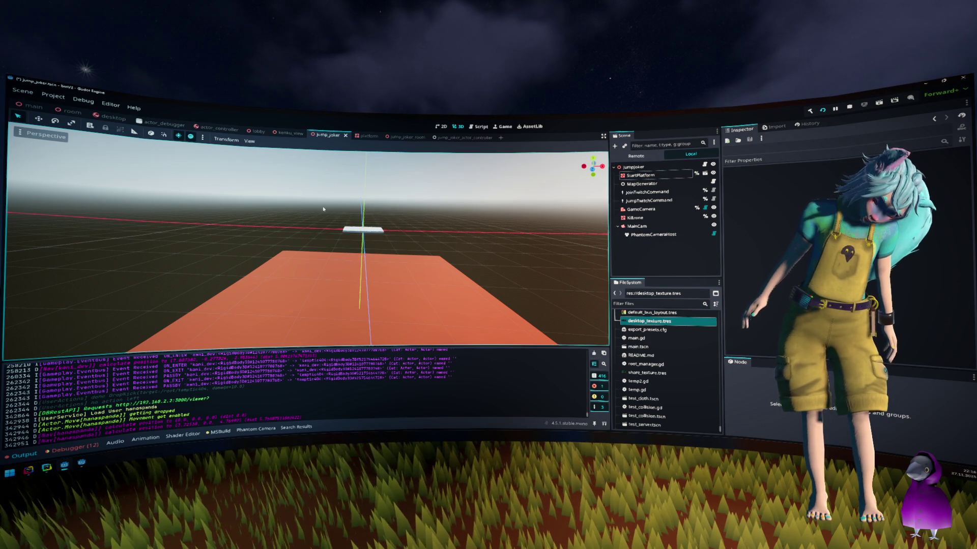
Step: Save the main scene, browse the room and desktop scenes, and close actor_debugger
left_click(32, 107)
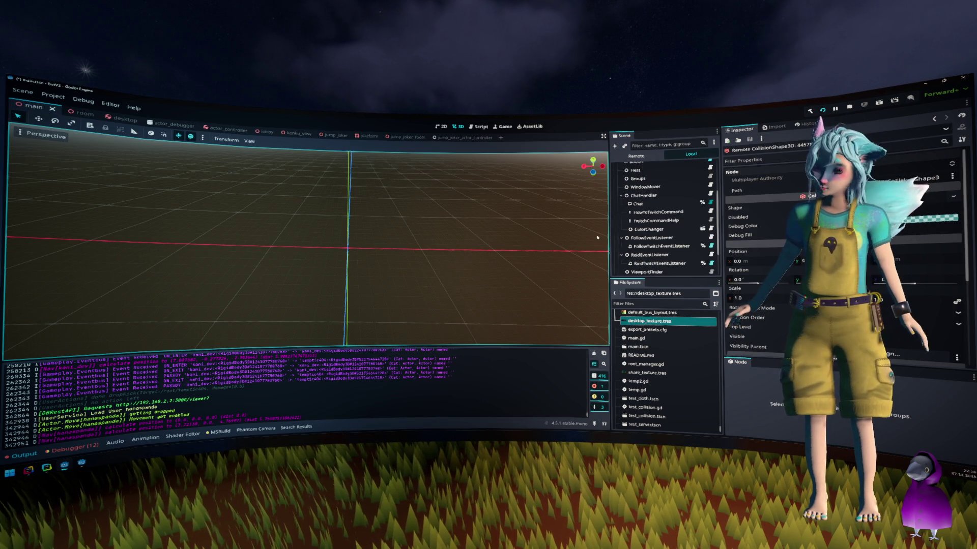
key("ctrl+s")
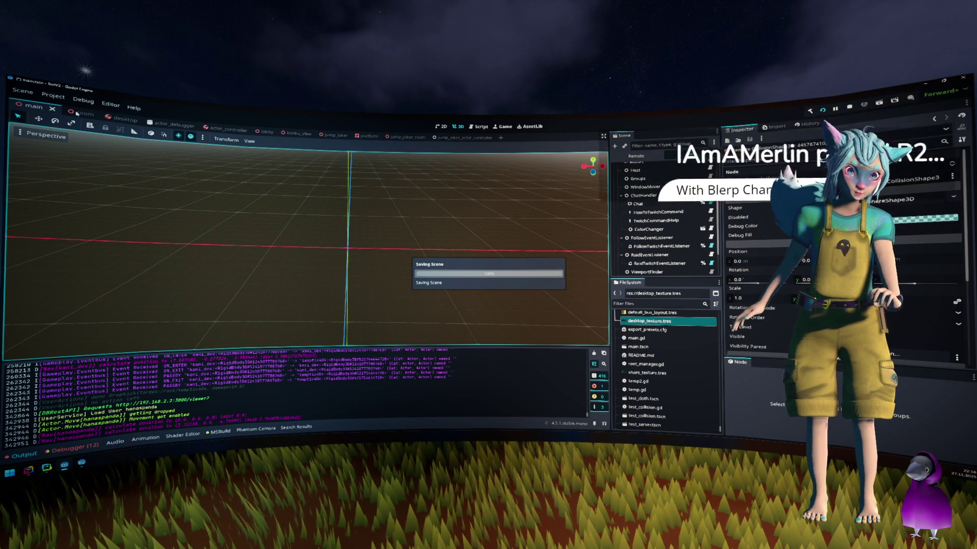
left_click(76, 113)
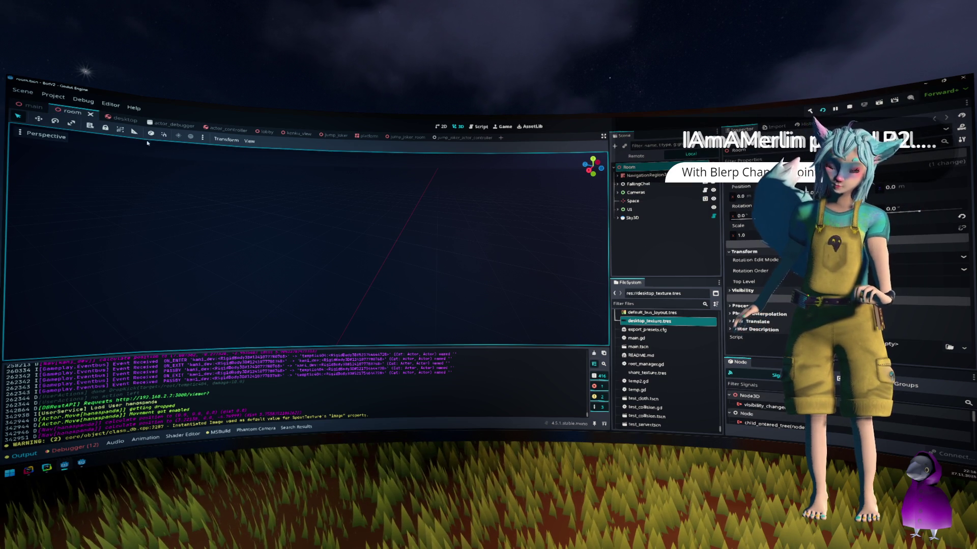
mouse_move(116, 120)
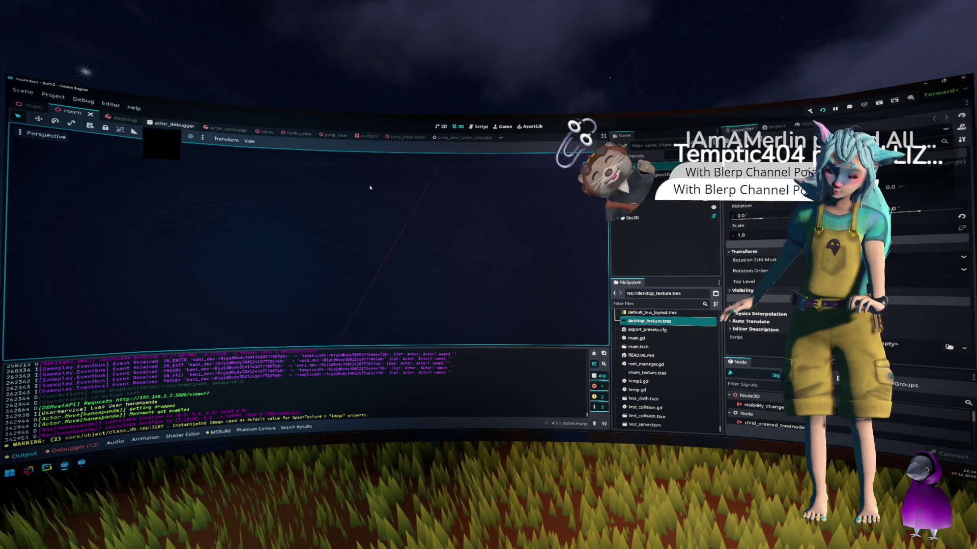
left_click(670, 255)
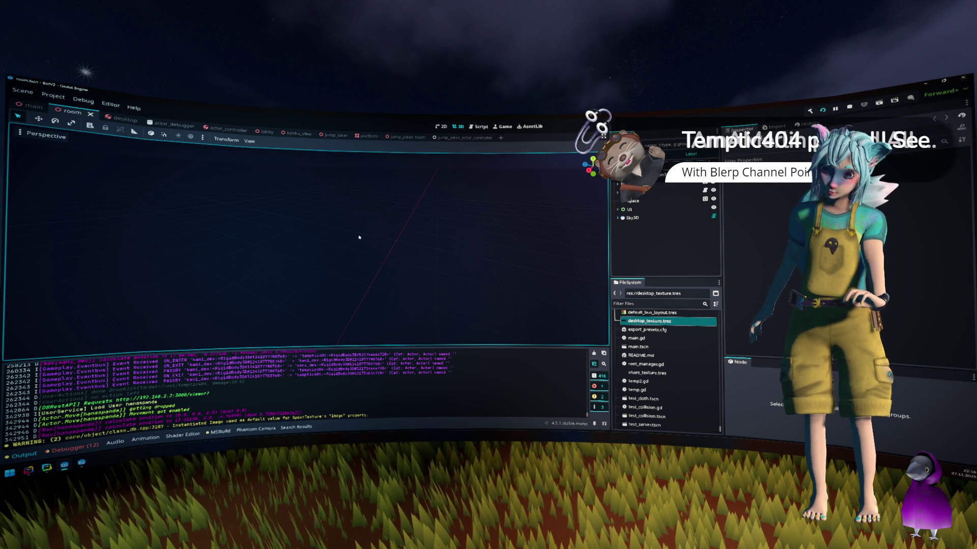
left_click(117, 118)
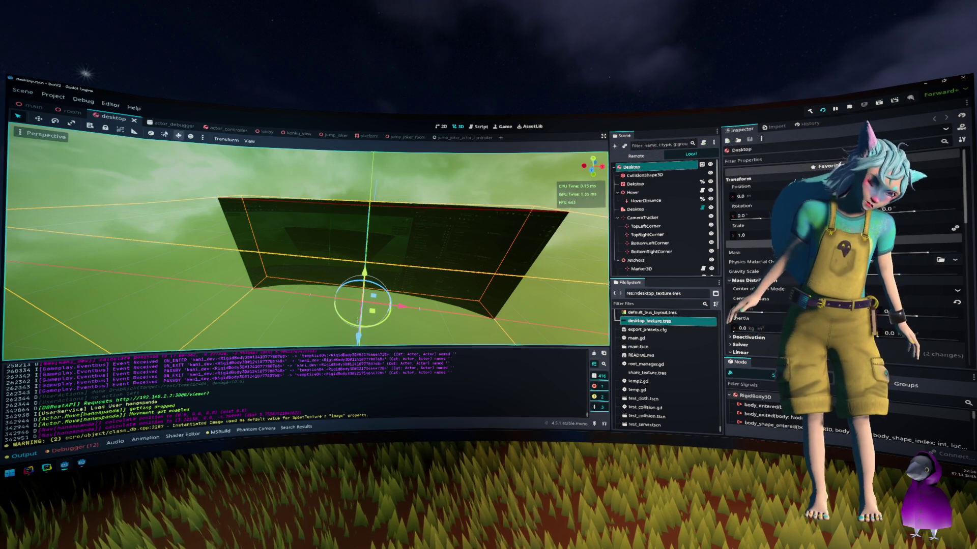
left_click(189, 126)
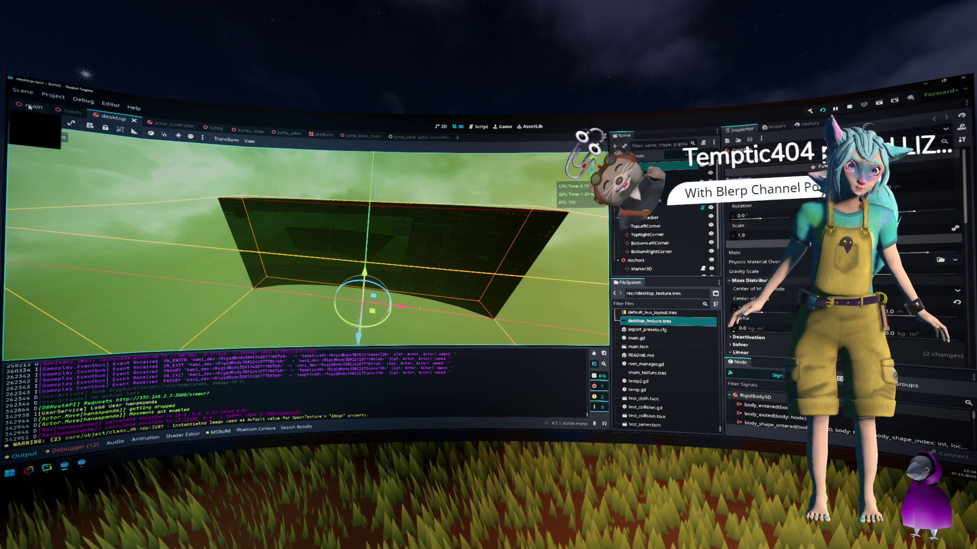
Step: Return to main after glancing at lobby and select LevelSwitcher to show its level settings
left_click(34, 107)
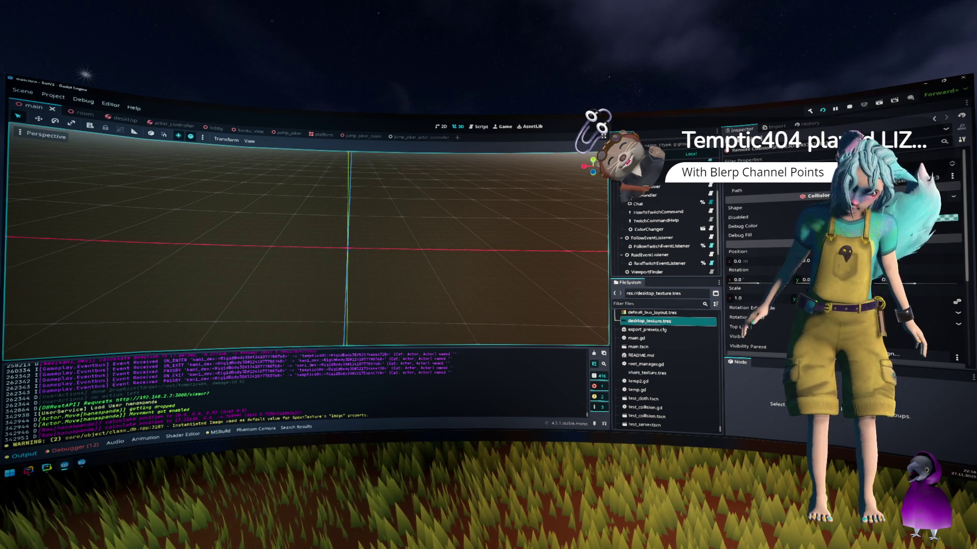
scroll(674, 191, "down", 2)
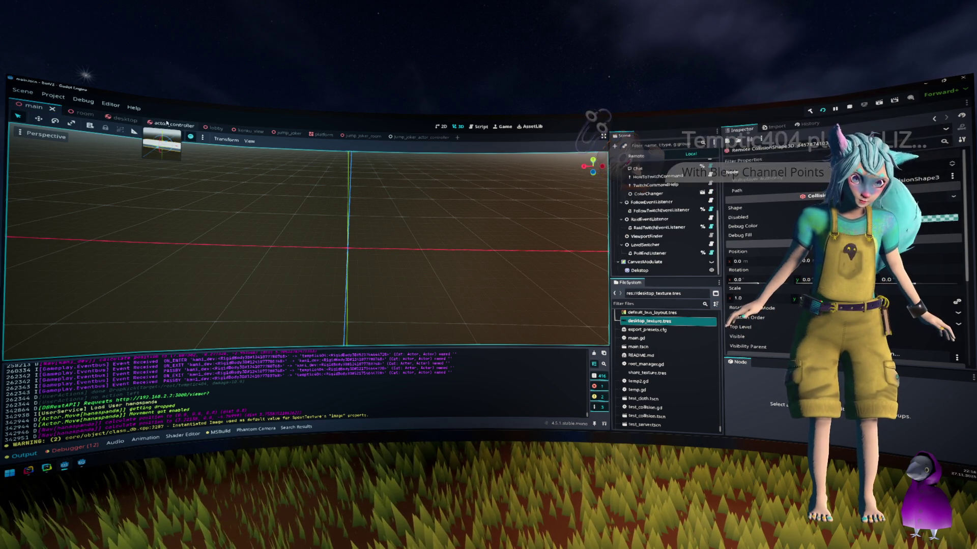
left_click(208, 127)
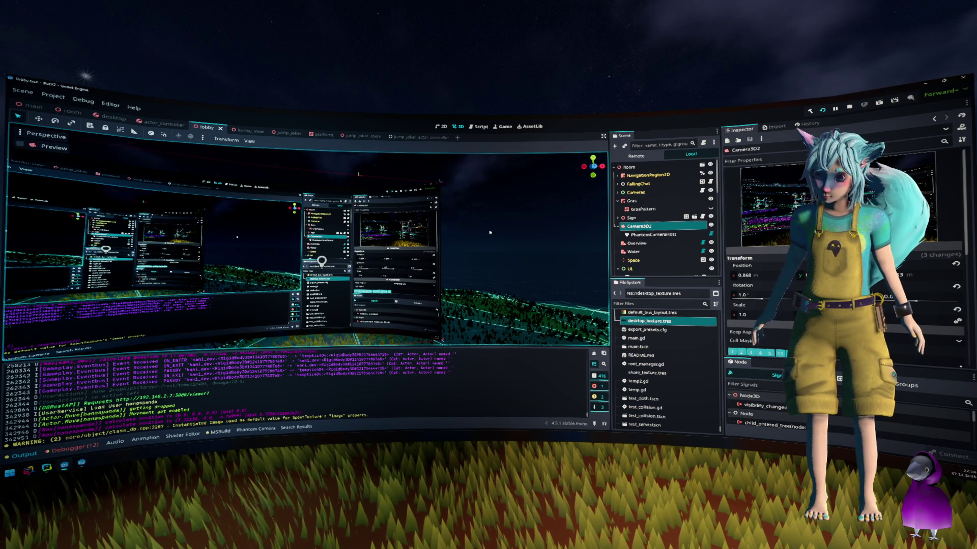
left_click(34, 106)
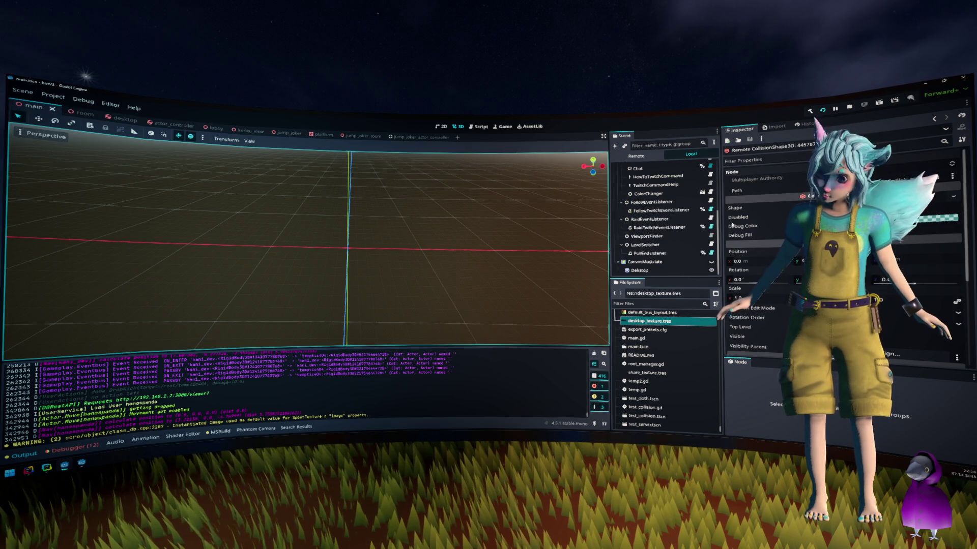
left_click(645, 245)
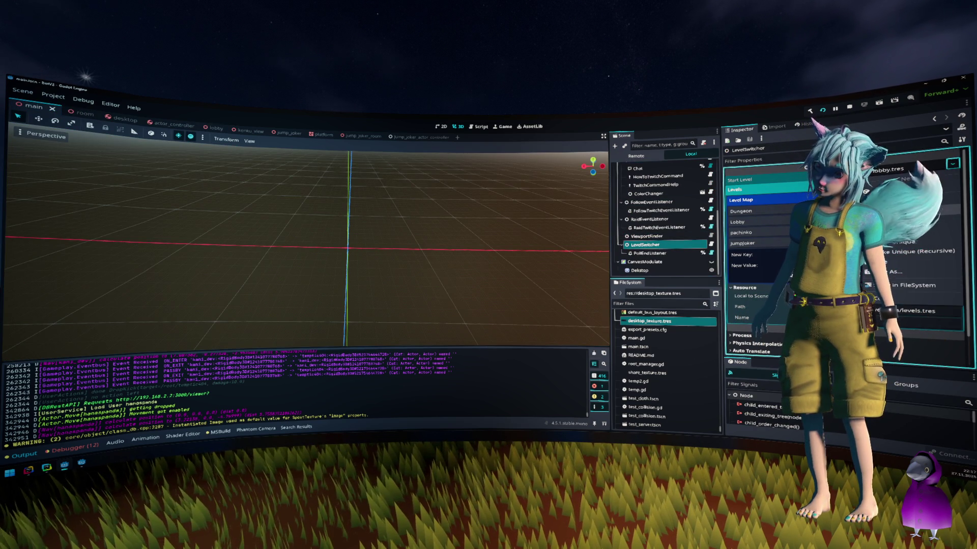
Step: Set the LevelSwitcher Start Level to jump_joker.tres, playtest with F5, then open the room scene
left_click(952, 163)
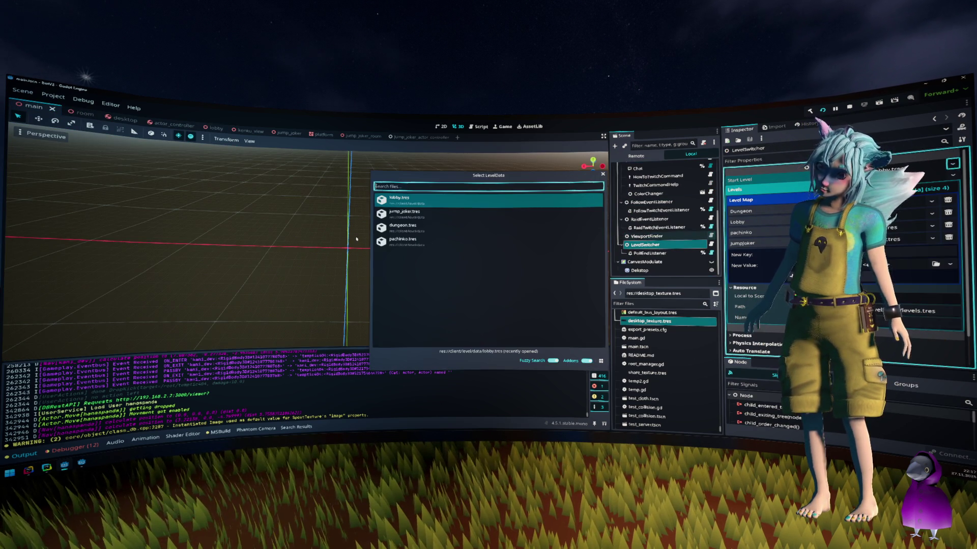
left_click(407, 218)
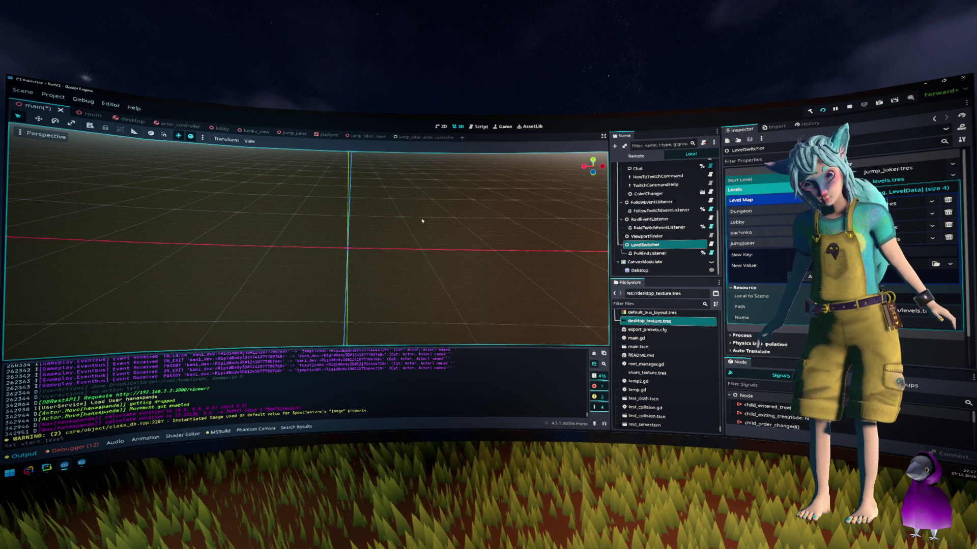
key("F5")
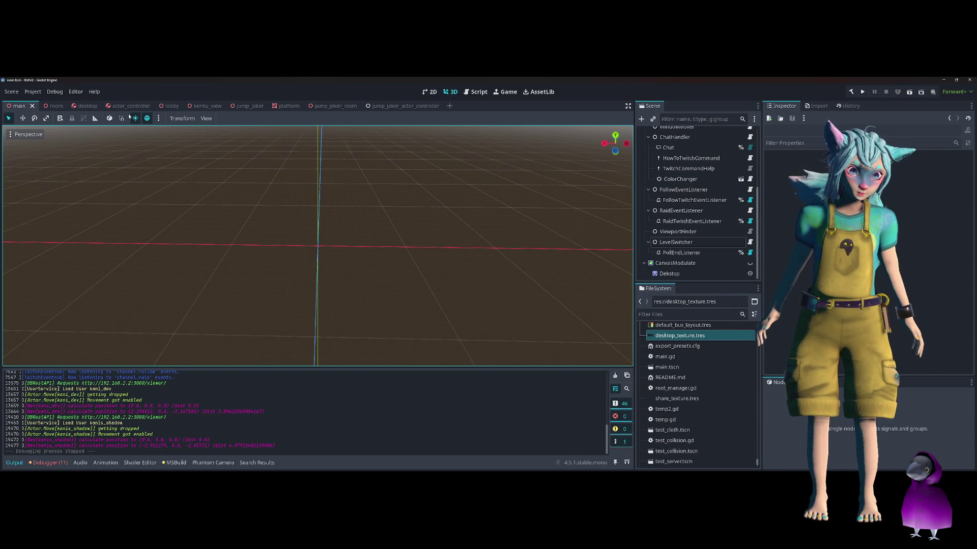
left_click(52, 105)
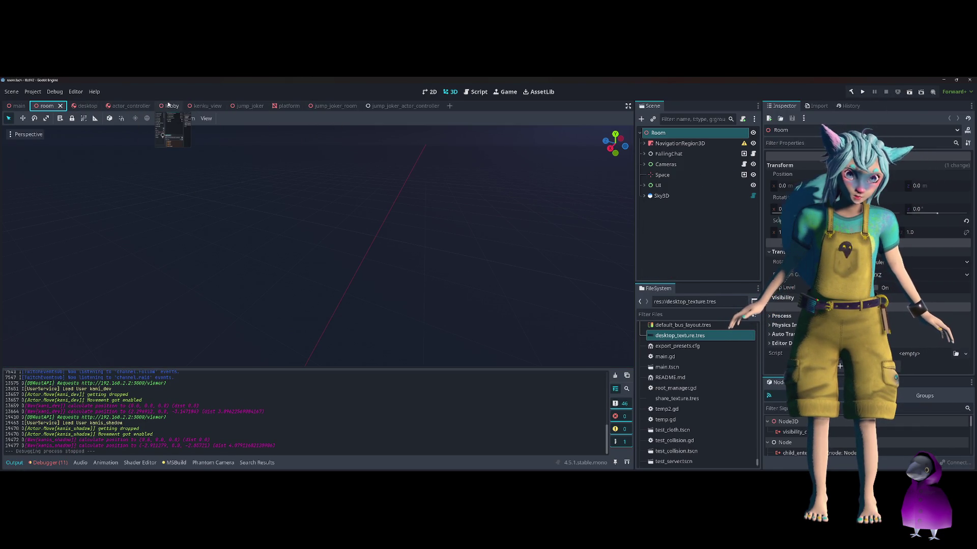
Step: In jump_joker, add a StaticBody3D under JumpJoker with a CollisionShape3D child
left_click(242, 105)
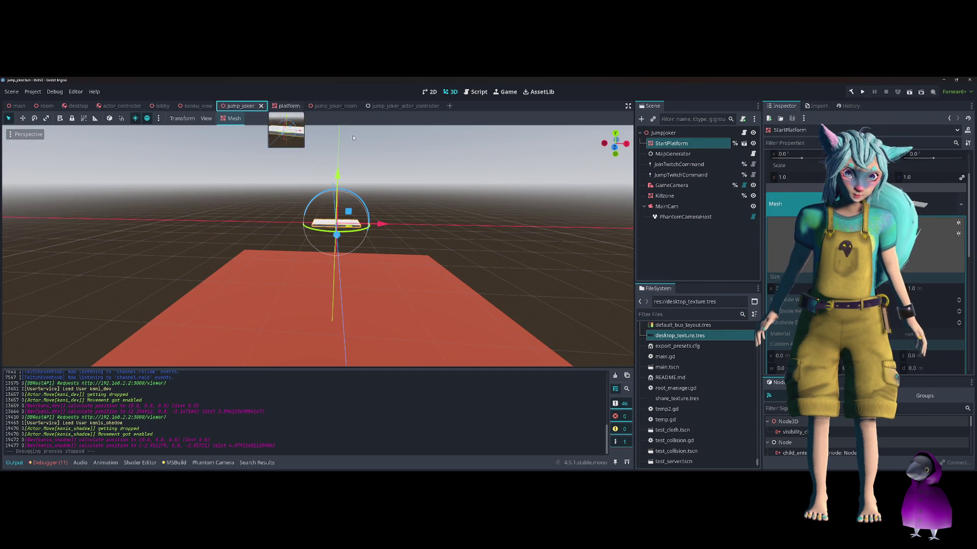
right_click(663, 134)
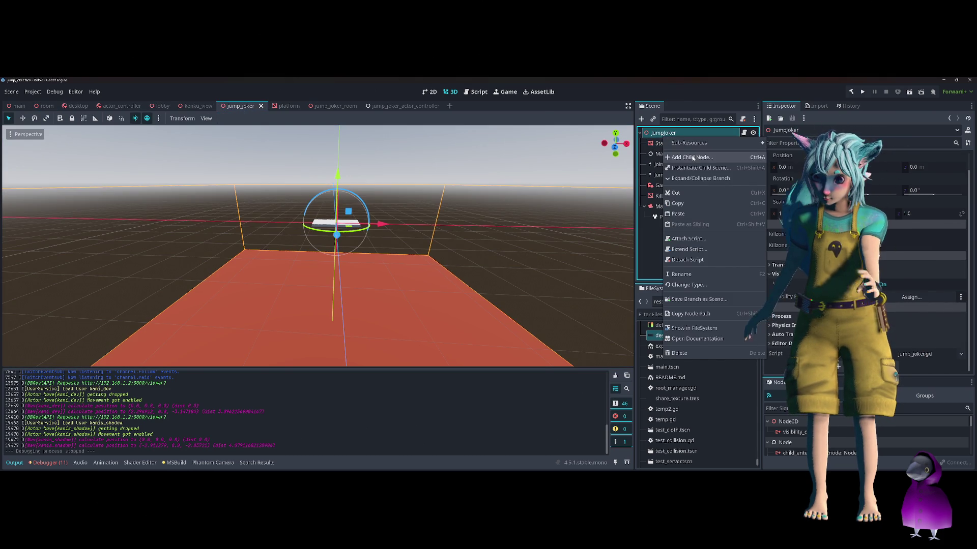
left_click(693, 158)
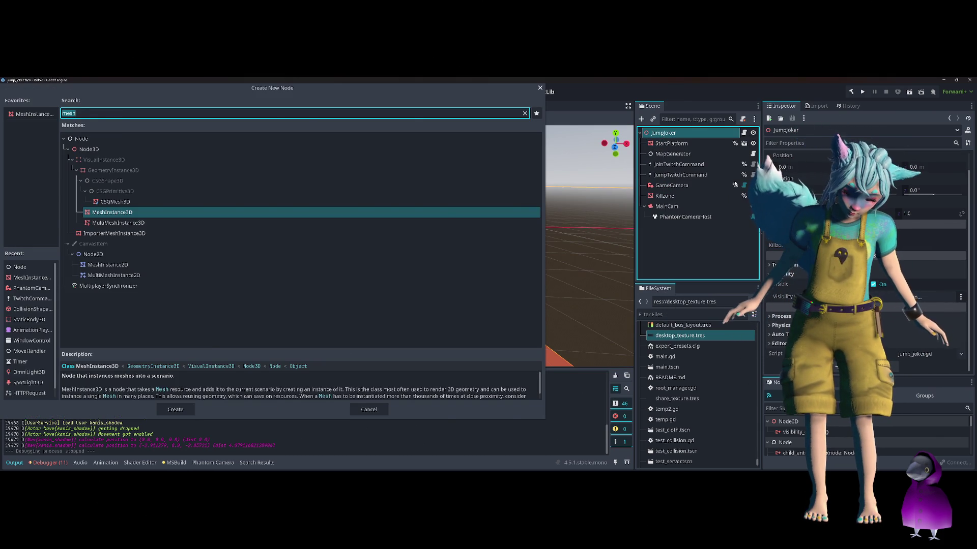
type("static")
key("Return")
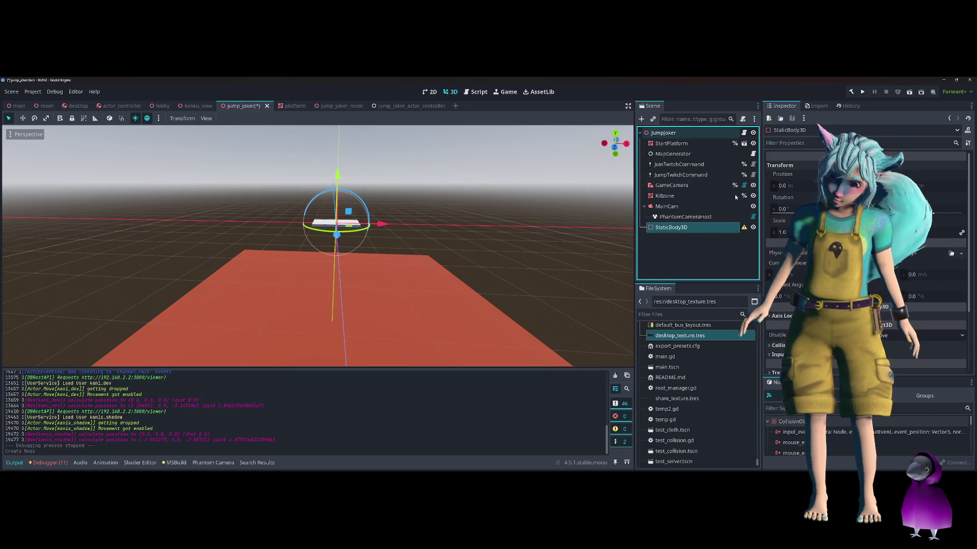
right_click(733, 228)
left_click(738, 234)
key("Escape")
right_click(732, 228)
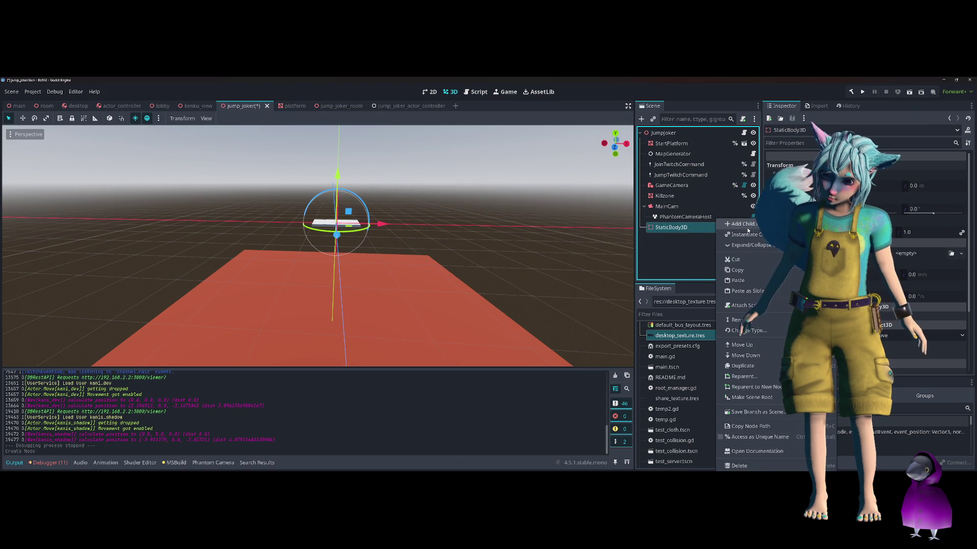
left_click(744, 224)
type("coll")
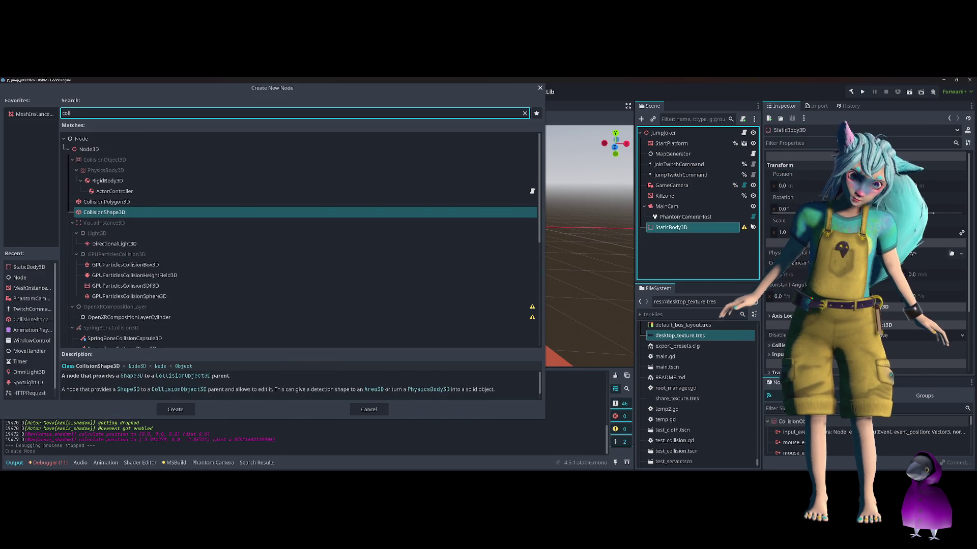
key("Return")
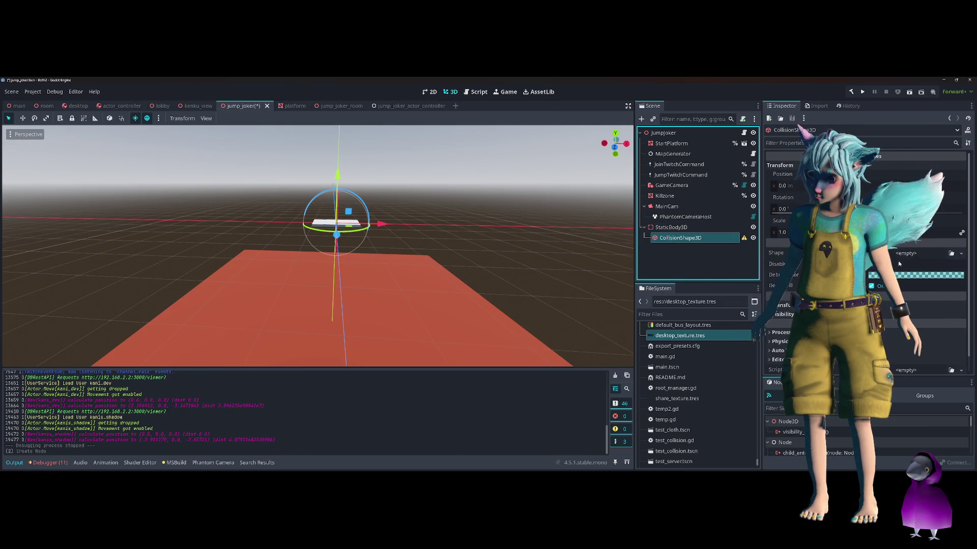
Step: Give the collision a WorldBoundaryShape3D floor, lower it about 1.9 m, and save
left_click(898, 264)
left_click(908, 253)
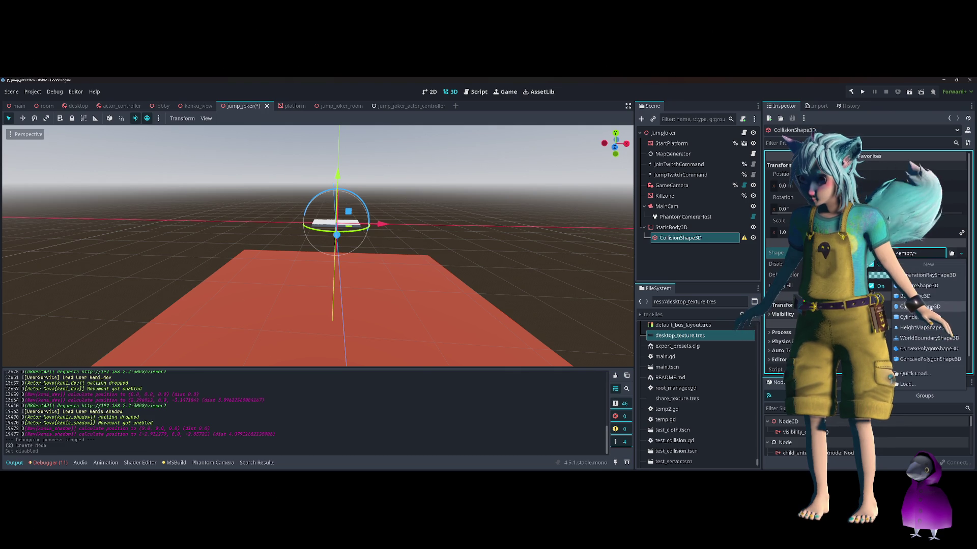
left_click(928, 338)
left_click(871, 264)
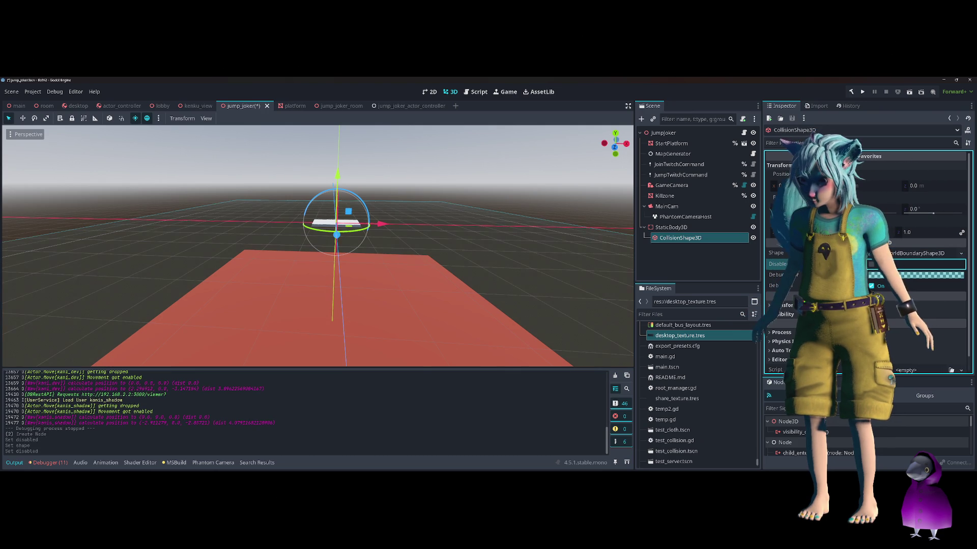
scroll(429, 242, "down", 3)
left_click_drag(325, 199, 331, 216)
key("ctrl+s")
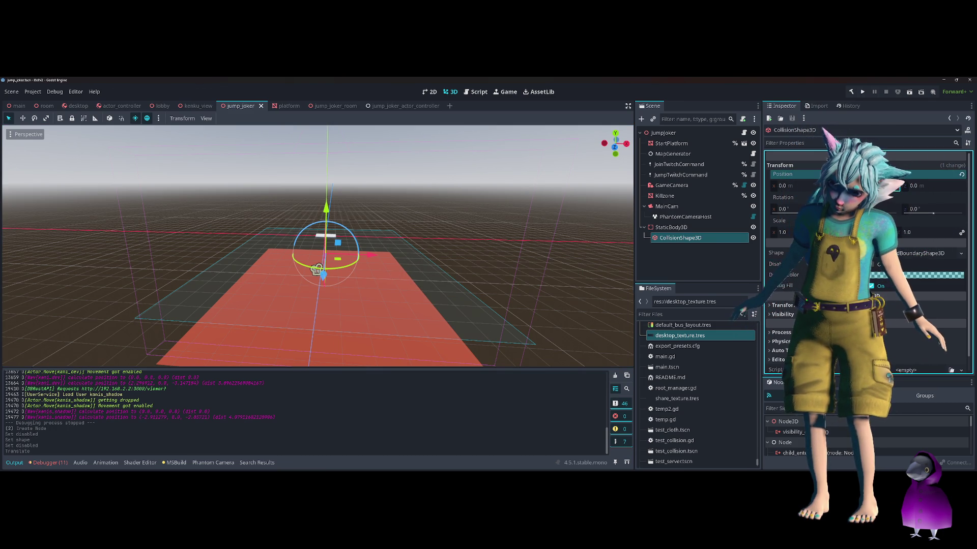
key("Return")
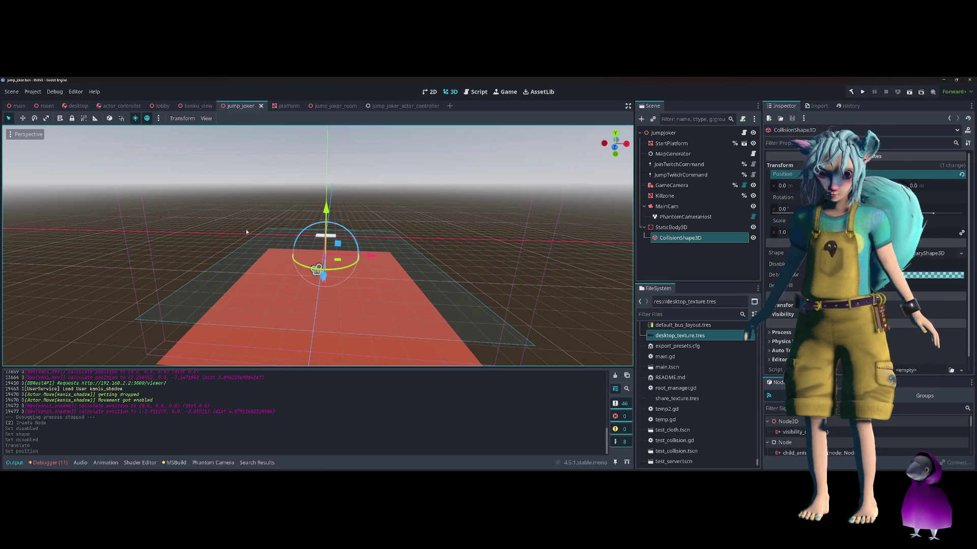
Step: Set the MainCam camera's Projection to Orthogonal
left_click(674, 207)
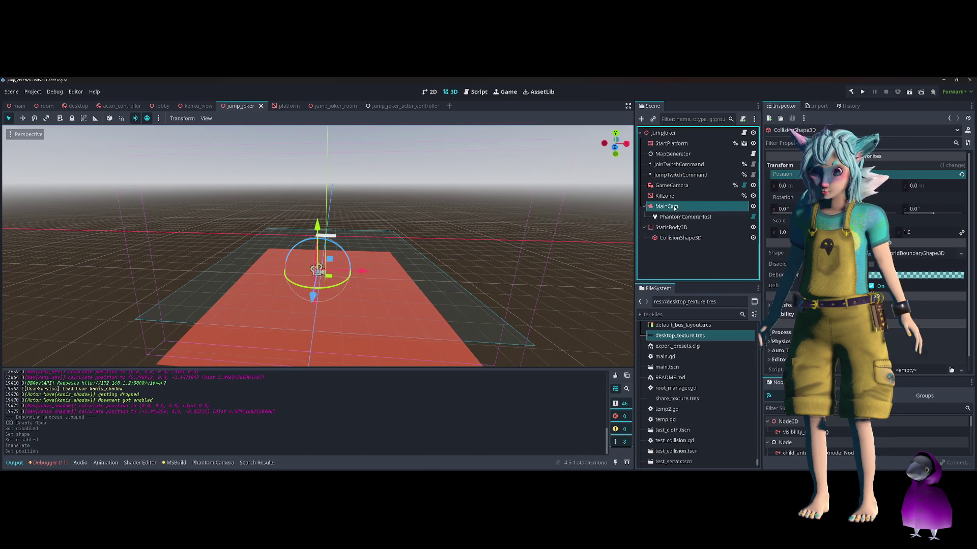
scroll(778, 265, "down", 2)
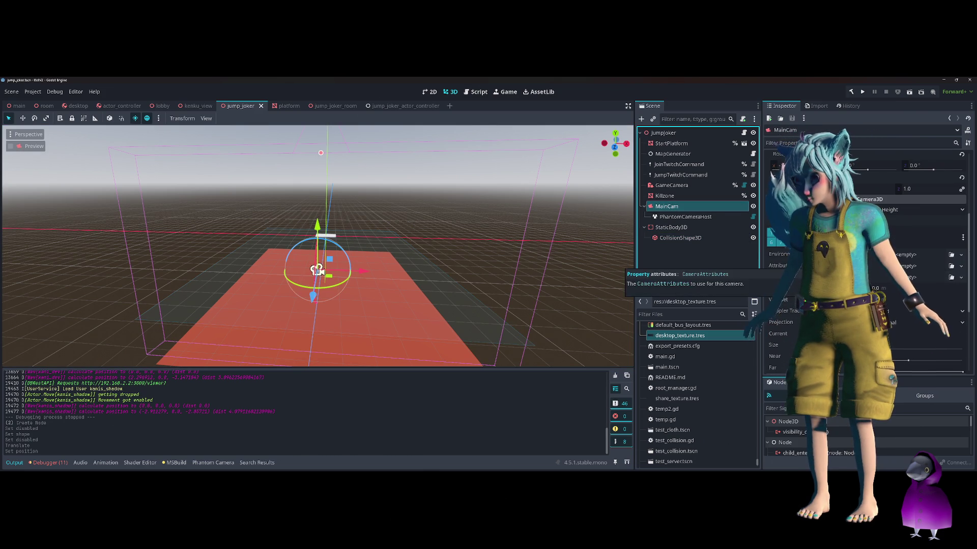
left_click(962, 323)
left_click(925, 344)
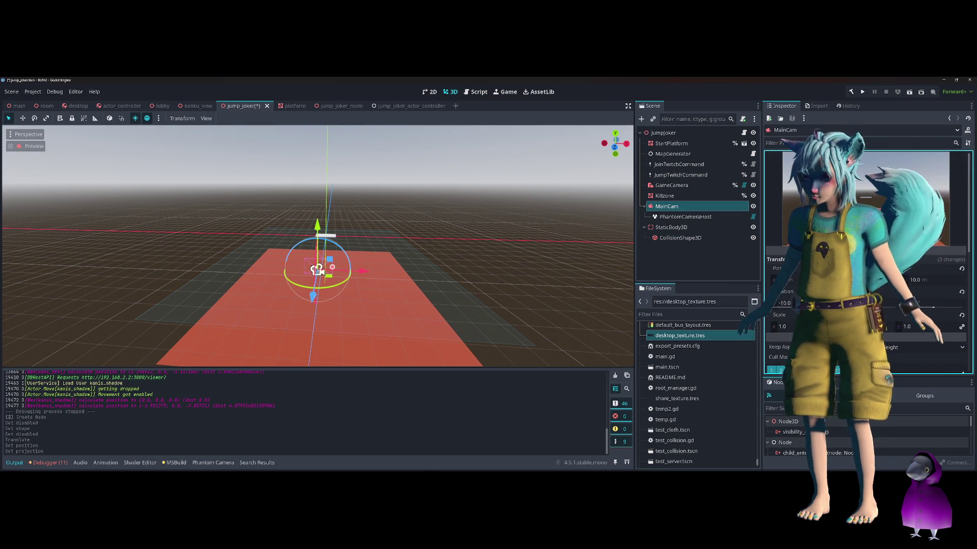
Step: Save the jump_joker scene, launch the game, then restart it from the editor
left_click(862, 93)
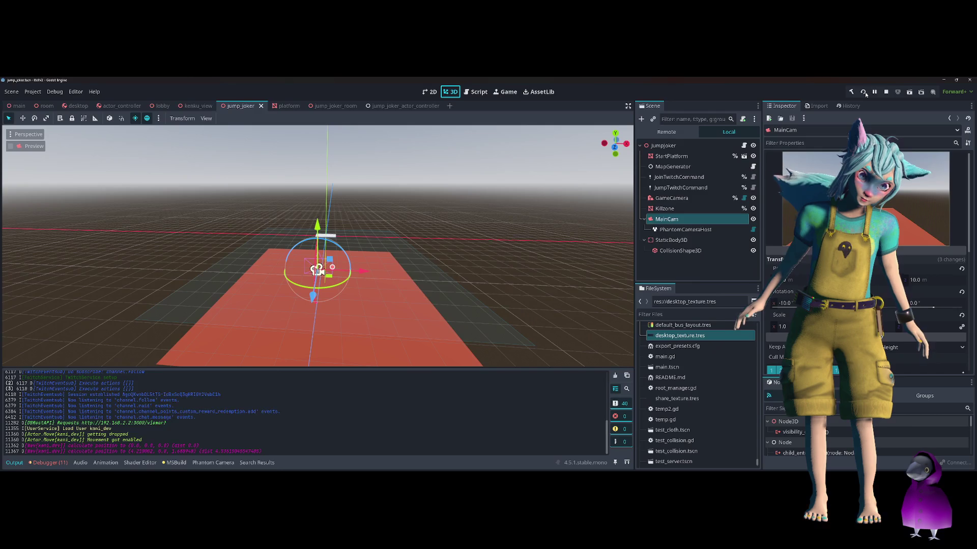
left_click(863, 92)
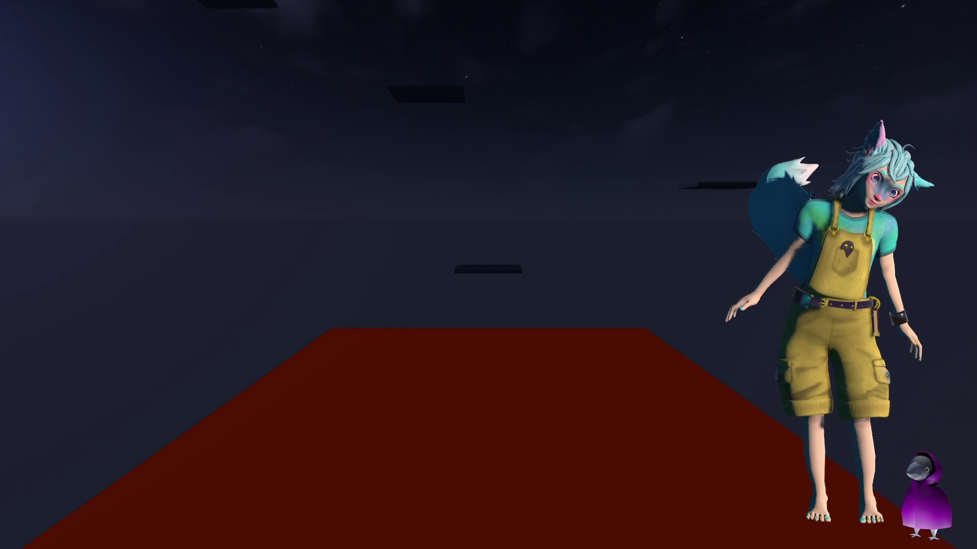
Step: Close the running game once the _on_join breakpoint at line 38 pauses it
key("alt+F4")
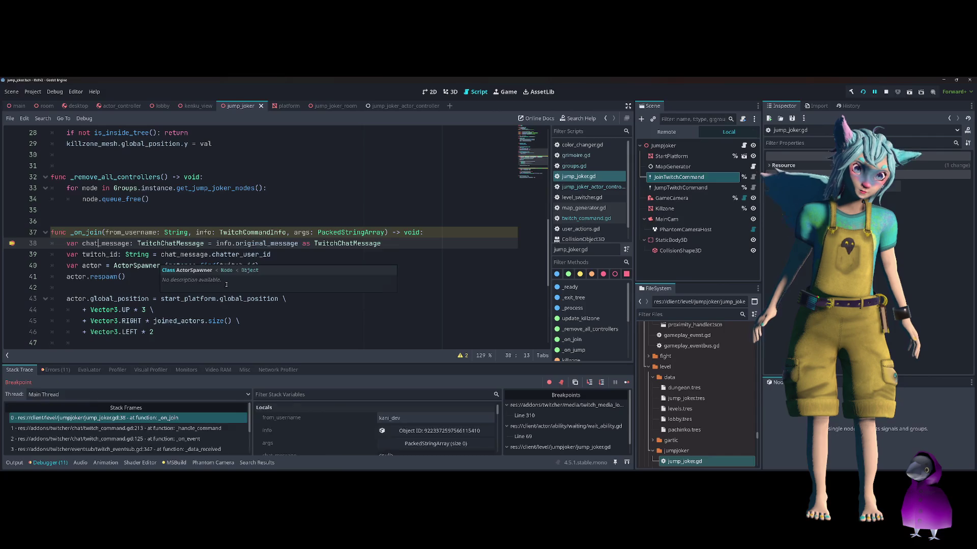
Step: Clear the breakpoint on line 38 of jump_joker.gd and run the project again
left_click(12, 244)
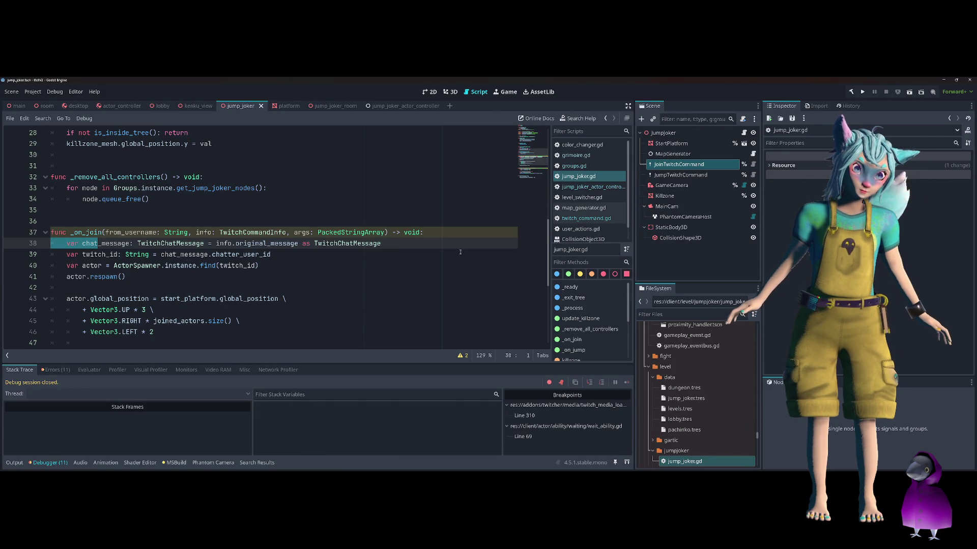
left_click(862, 92)
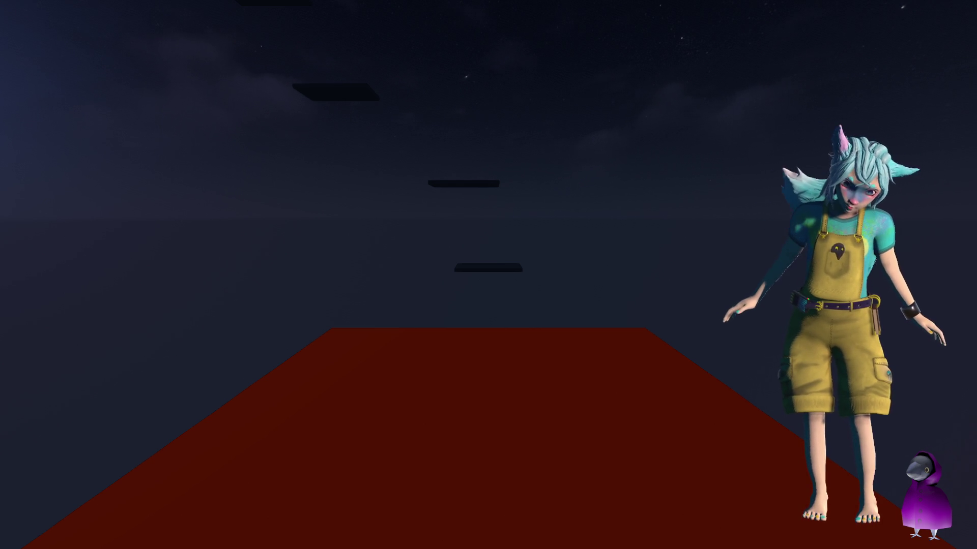
Step: Relaunch the game, move the camera toward the platform, then scroll to _on_join's start-position offset code
key("F5")
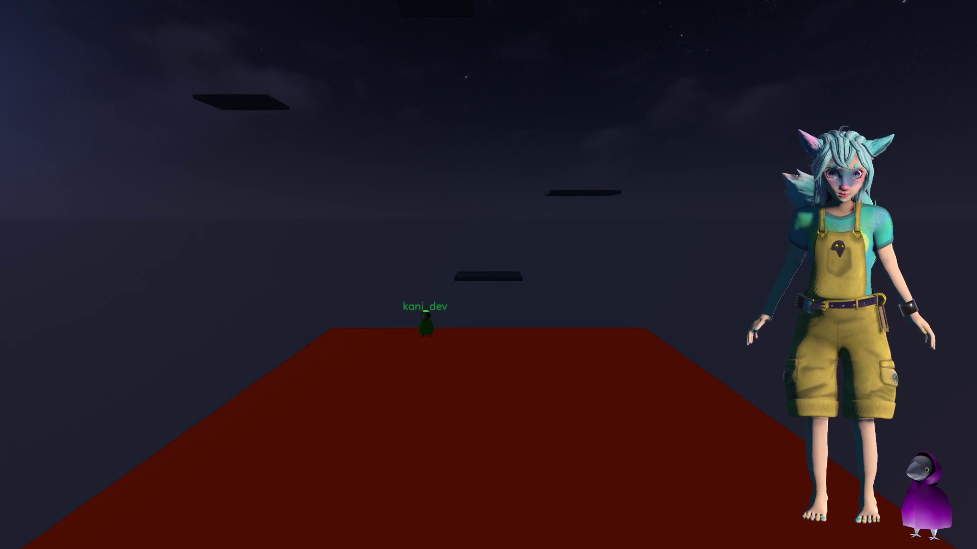
key("w")
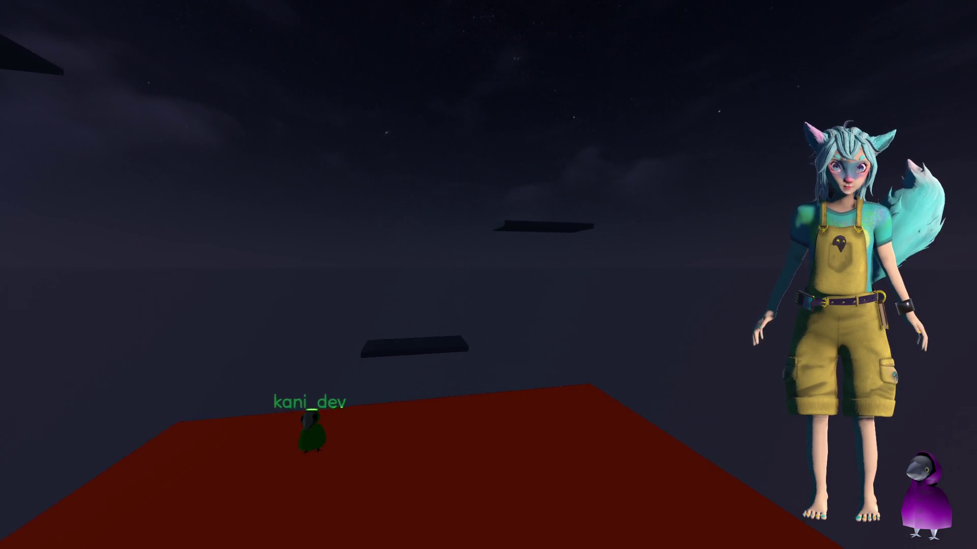
scroll(463, 342, "down", 3)
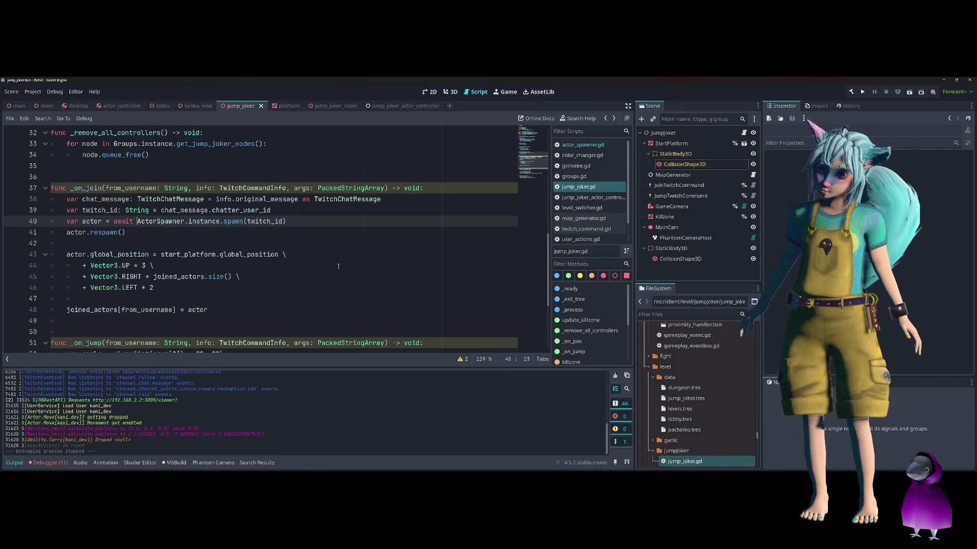
left_click(326, 266)
scroll(326, 266, "down", 4)
Step: Inspect the _on_jump impulse code, selecting BACK on line 57, then undo the edit
scroll(318, 235, "up", 2)
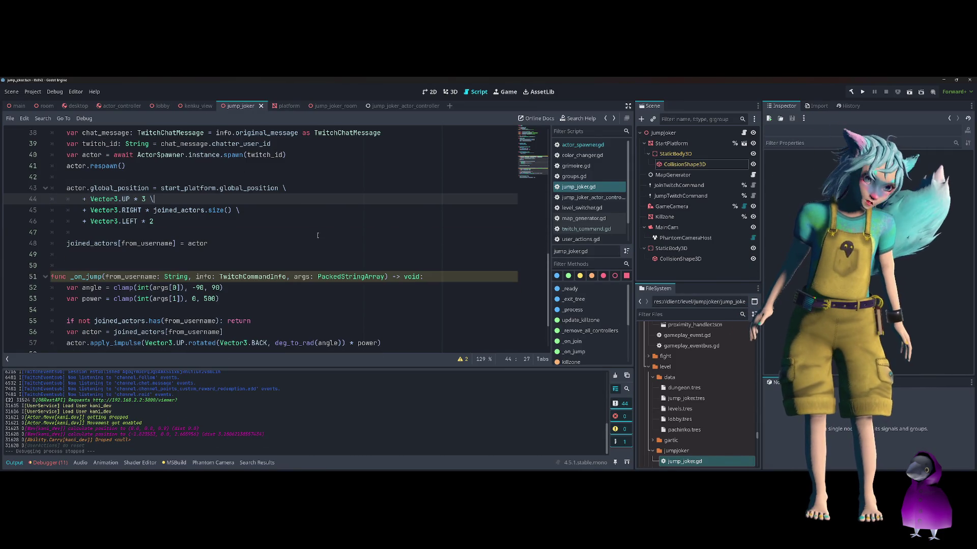
scroll(317, 235, "down", 2)
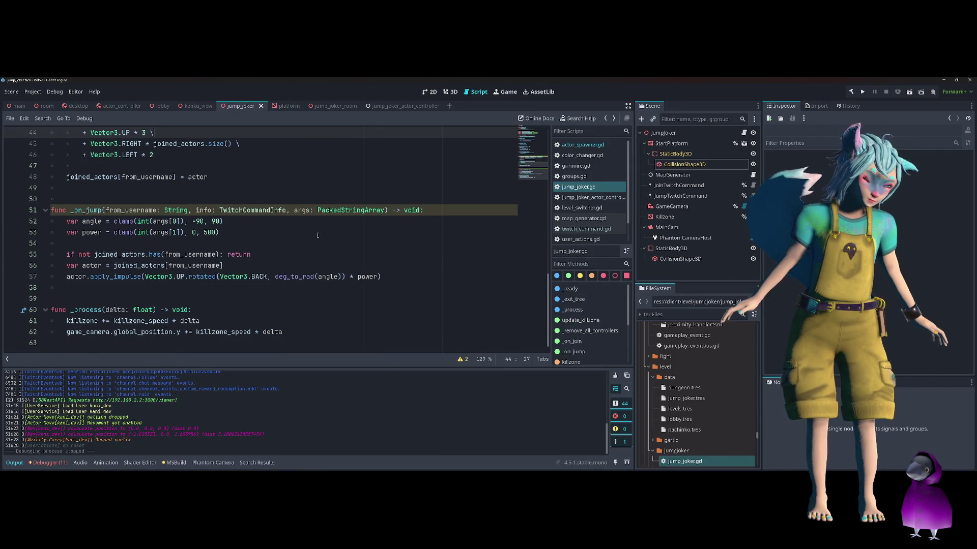
double_click(258, 277)
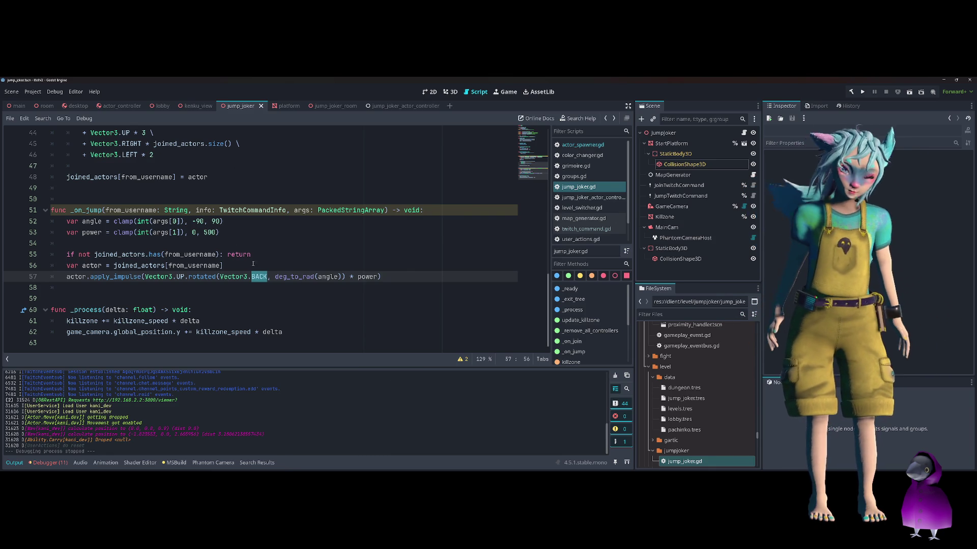
key("ctrl+z")
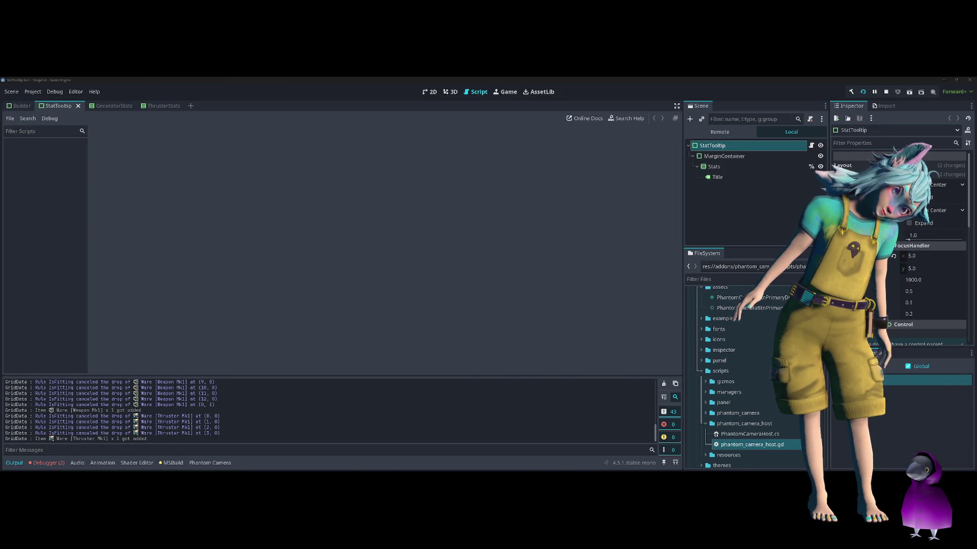
Step: Reopen the BotV2 project and review the line 57 impulse expression in jump_joker.gd
key("F5")
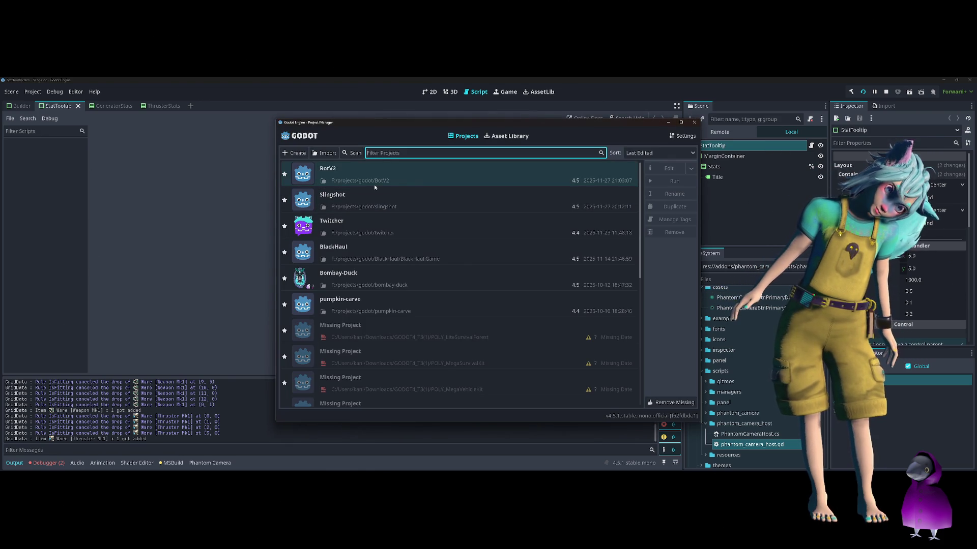
double_click(373, 180)
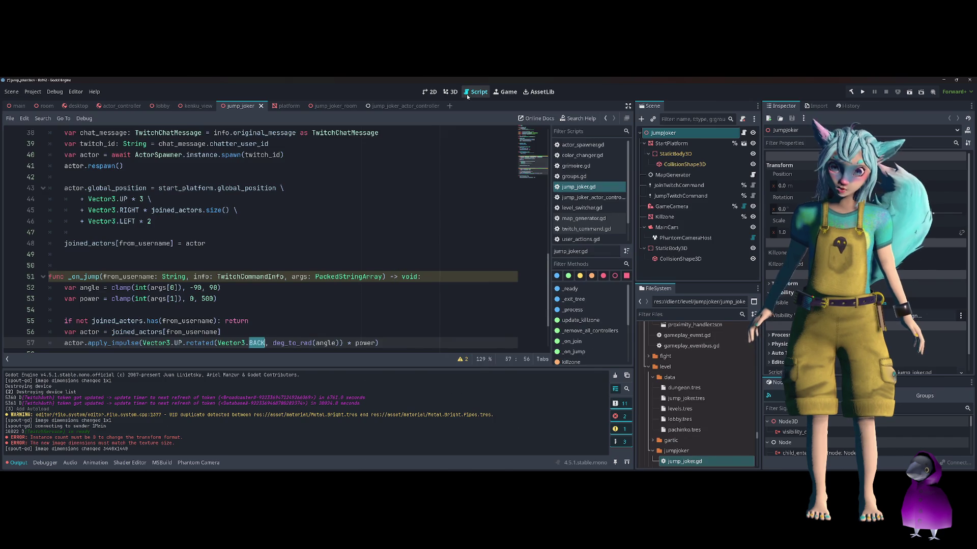
scroll(278, 167, "down", 5)
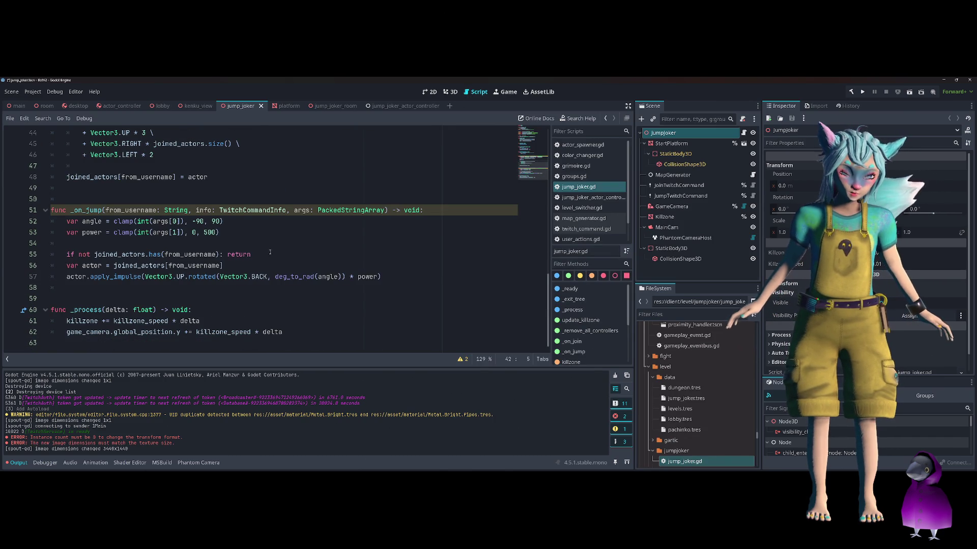
left_click(266, 267)
left_click_drag(144, 276, 383, 277)
left_click(377, 266)
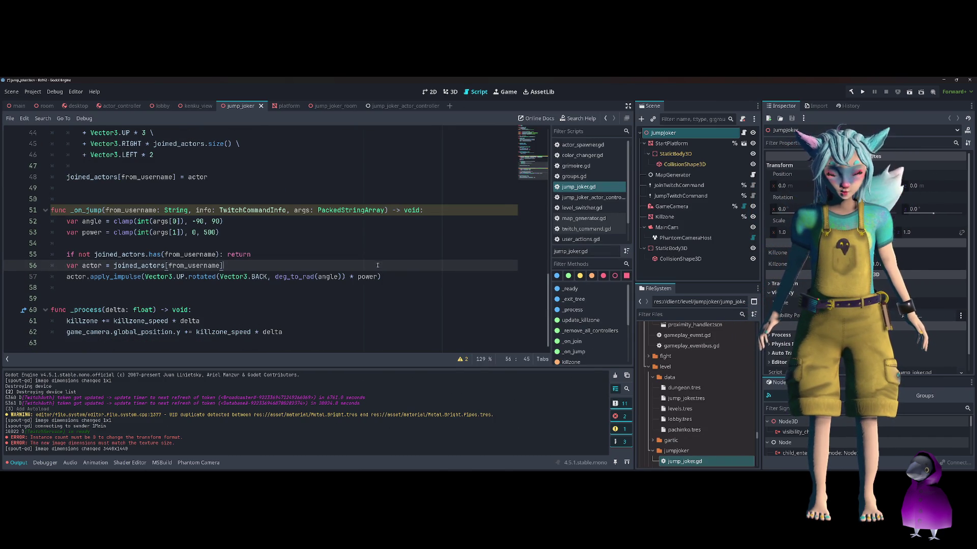